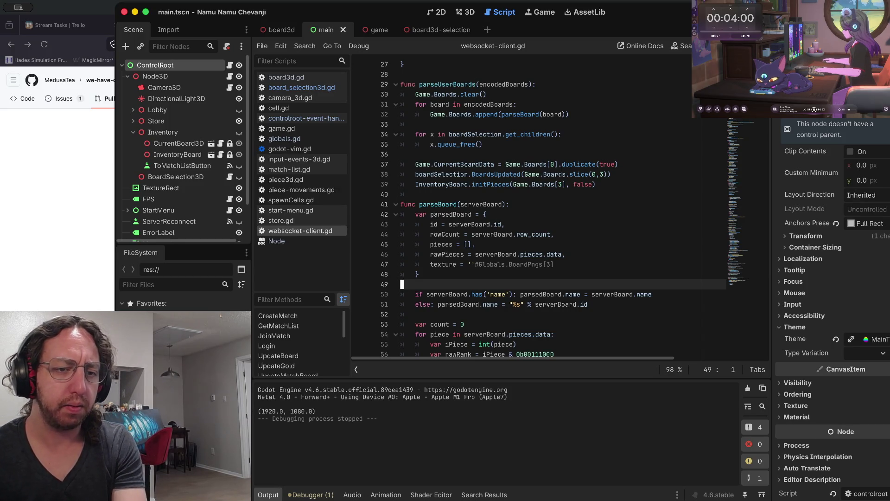
- Read up through parseBoard in websocket-client.gd, then bring the vim terminal session forward
key(k)
key(k)
key(k)
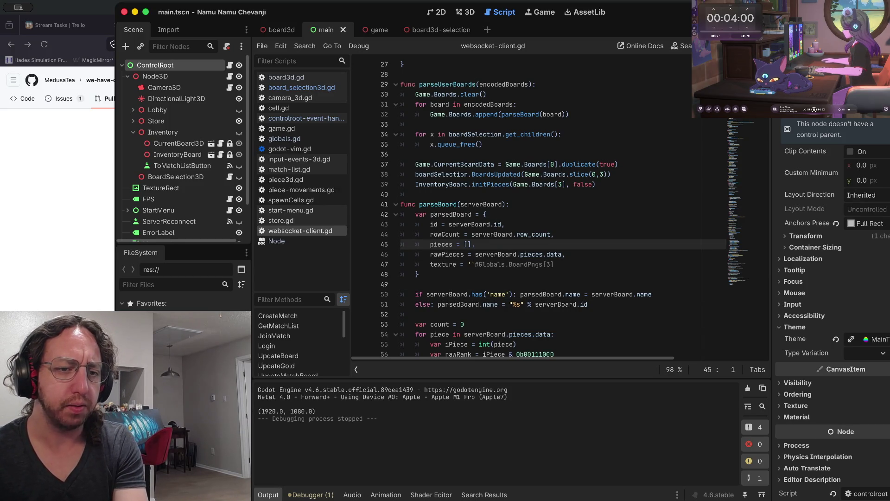
key(k)
key(k)
key(k)
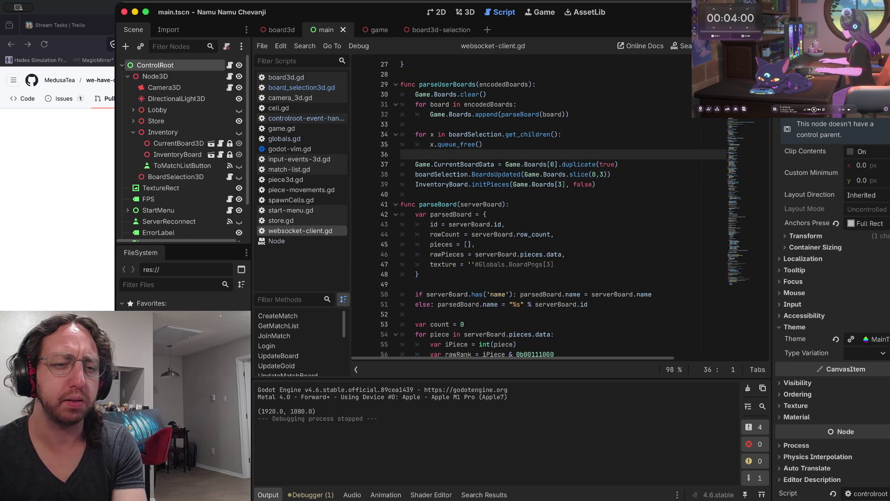
key(super+Tab)
click(344, 295)
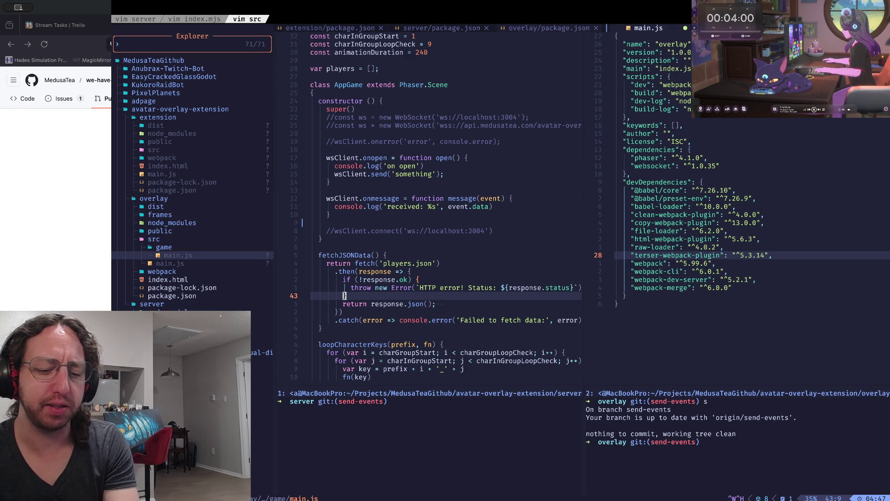
- Close Chrome's GitHub pull-requests tab, leaving the Trello board, and return to Godot
key(super+h)
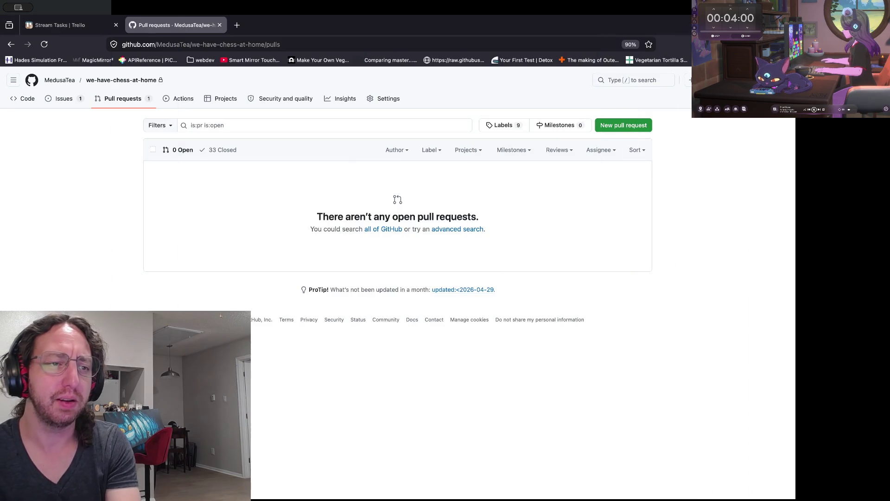
key(ctrl+w)
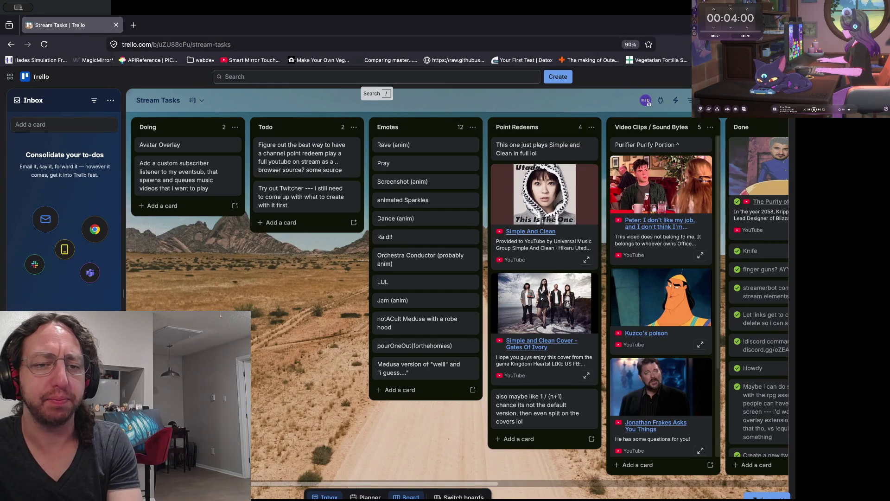
key(super+Tab)
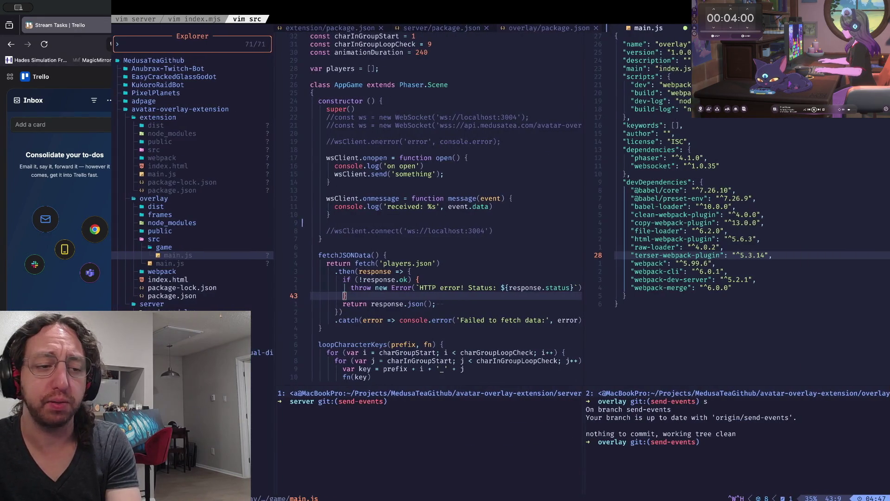
key(super+Tab)
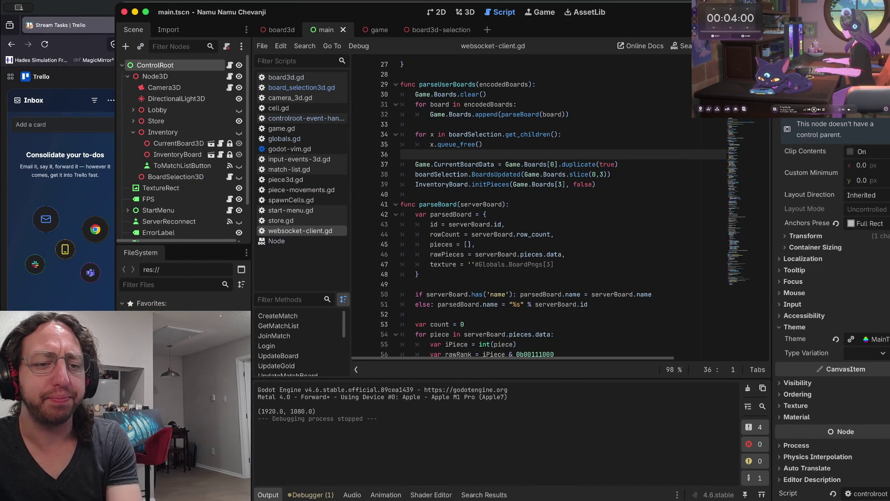
- Go to the line after InventoryBoard initPieces in websocket-client.gd and run the game
click(473, 245)
click(489, 184)
key(j)
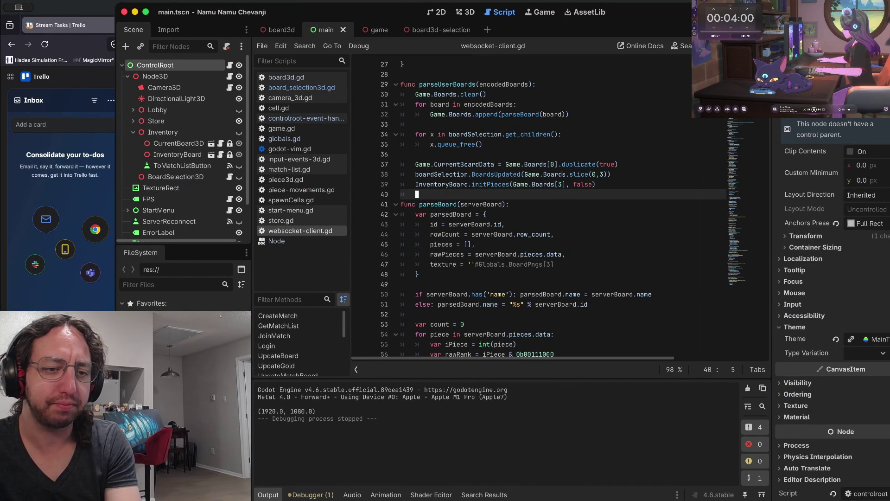
key(super+b)
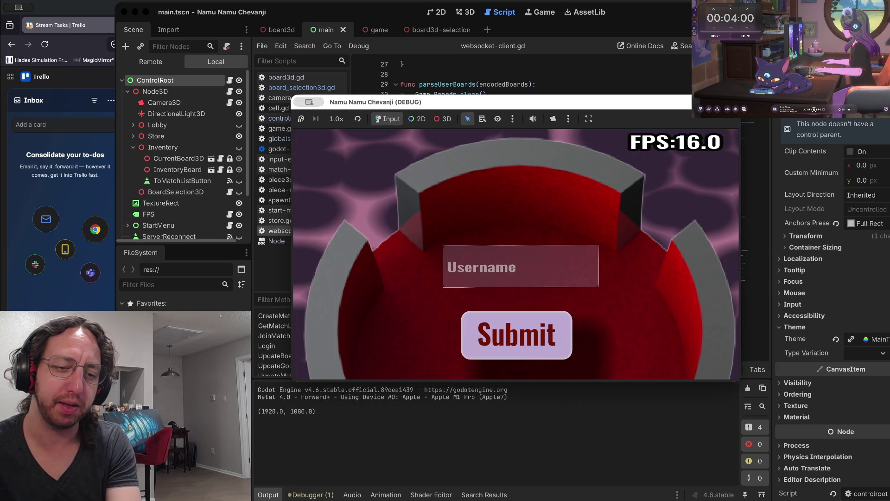
- Submit a one-letter username on the login screen to reach the board view
text(a)
key(Return)
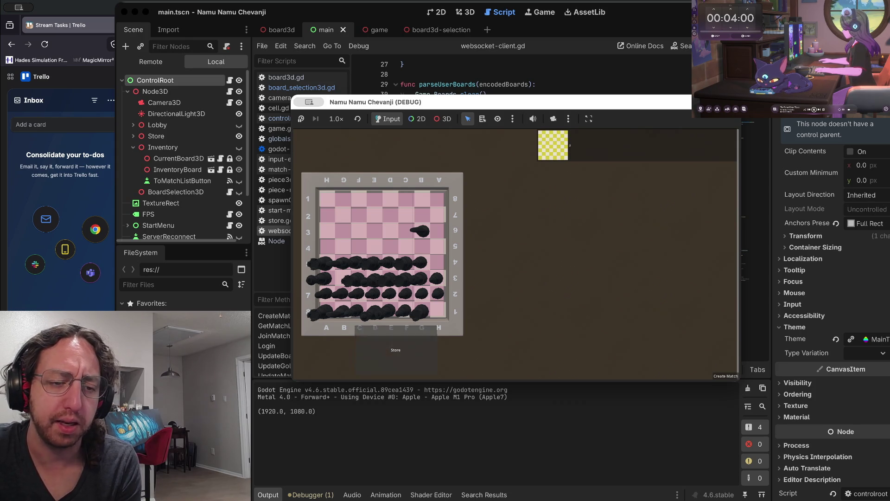
- Open the game's Store and Inventory screens, then return to the Match List
click(396, 350)
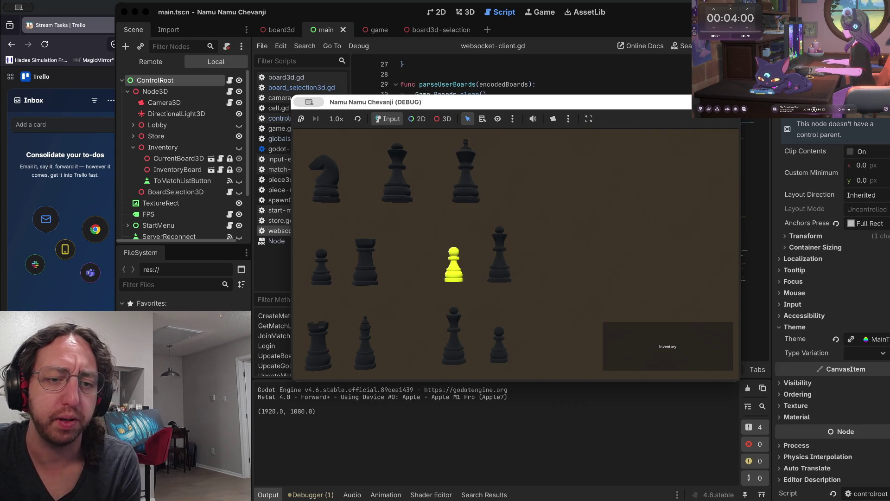
click(668, 346)
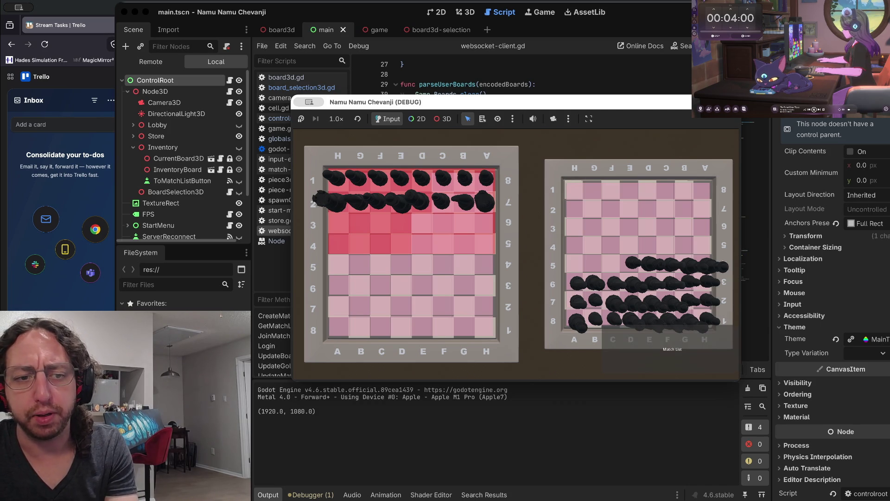
click(672, 349)
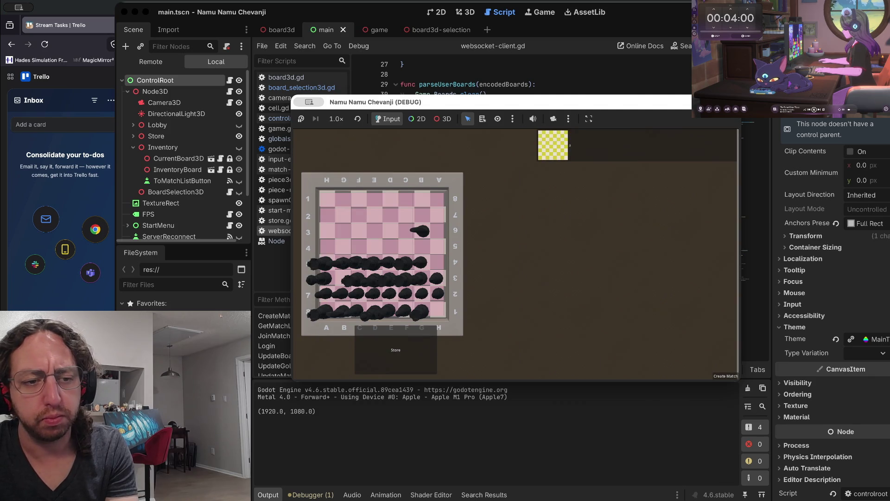
click(668, 348)
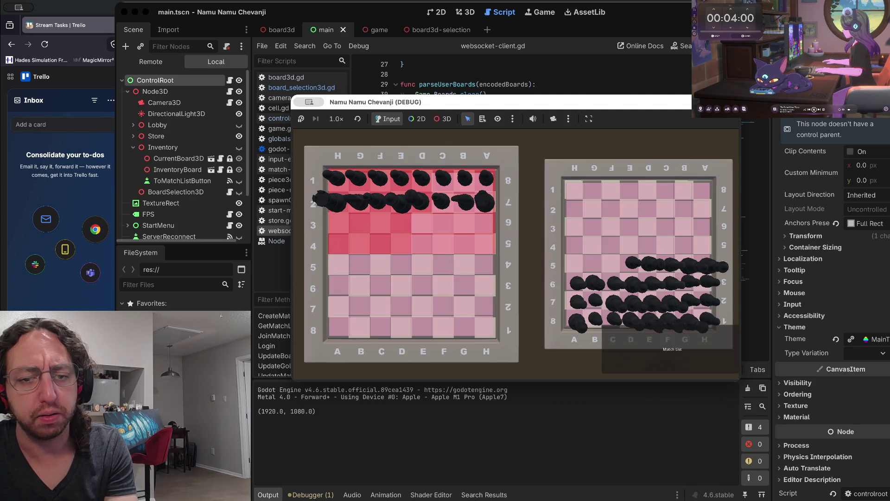
click(668, 349)
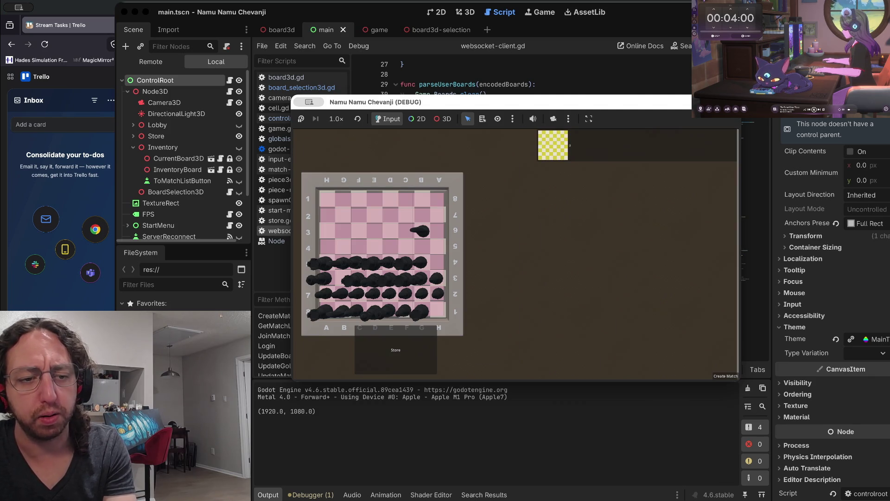
- Cycle through Store and Inventory again, then stop the running game
click(396, 349)
click(668, 349)
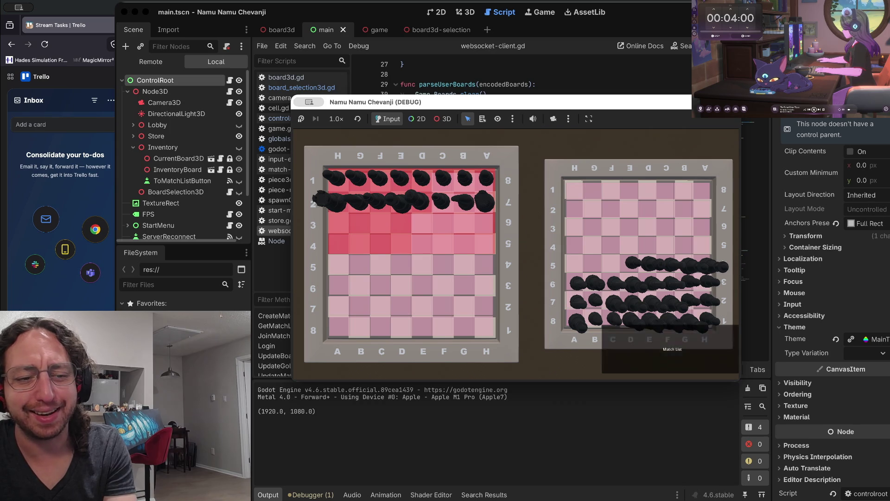
click(667, 349)
click(396, 350)
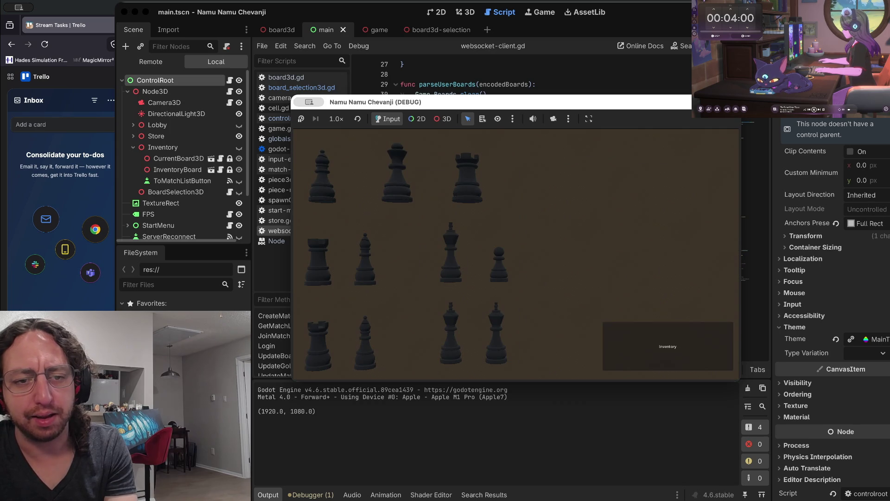
click(668, 349)
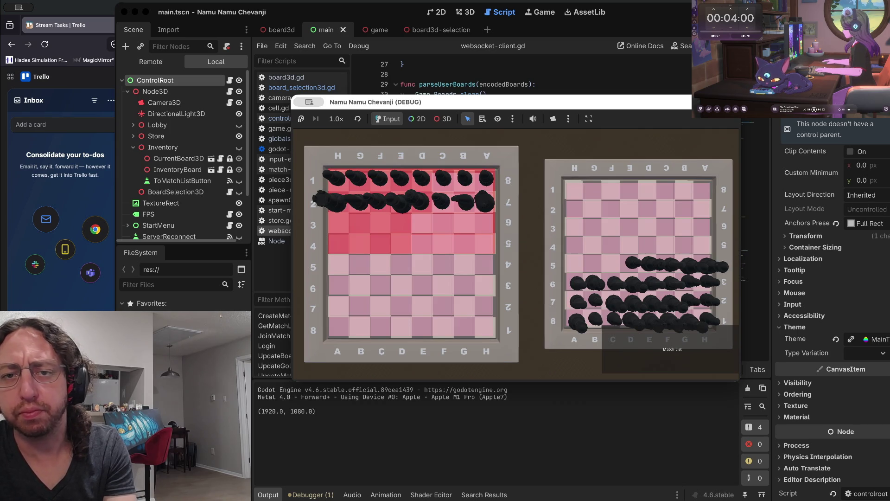
key(super+q)
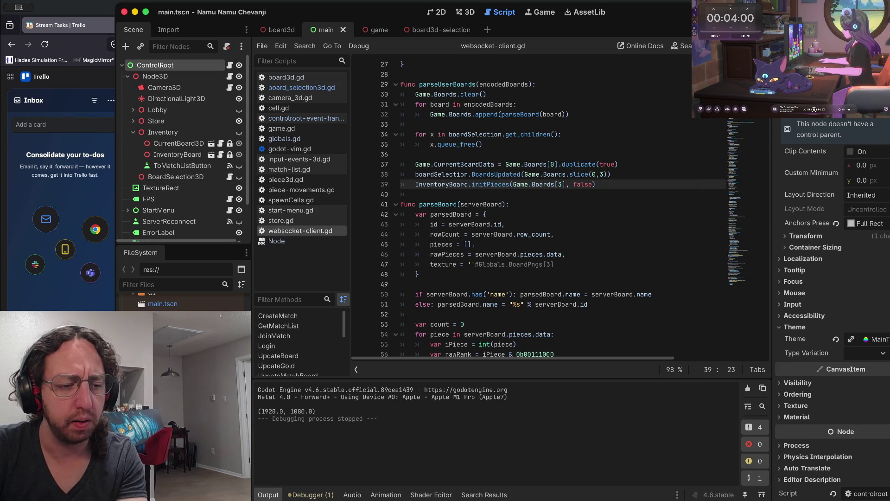
scroll(183, 299, up, 3)
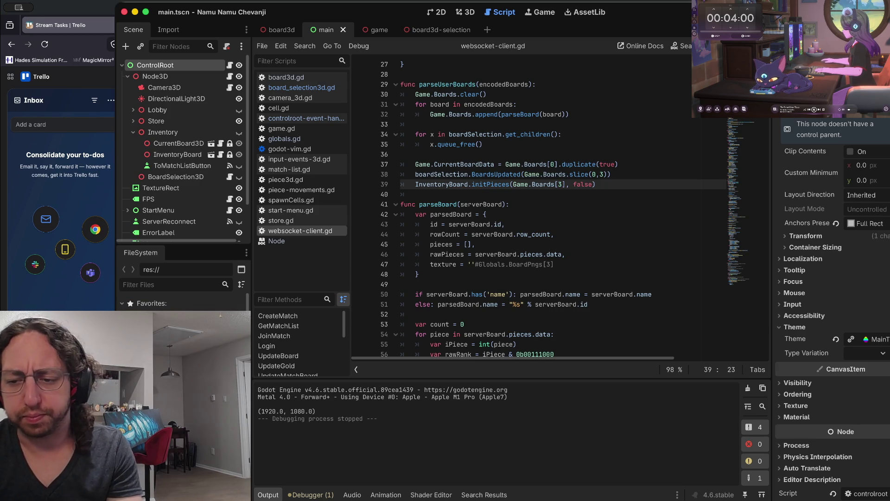
click(488, 175)
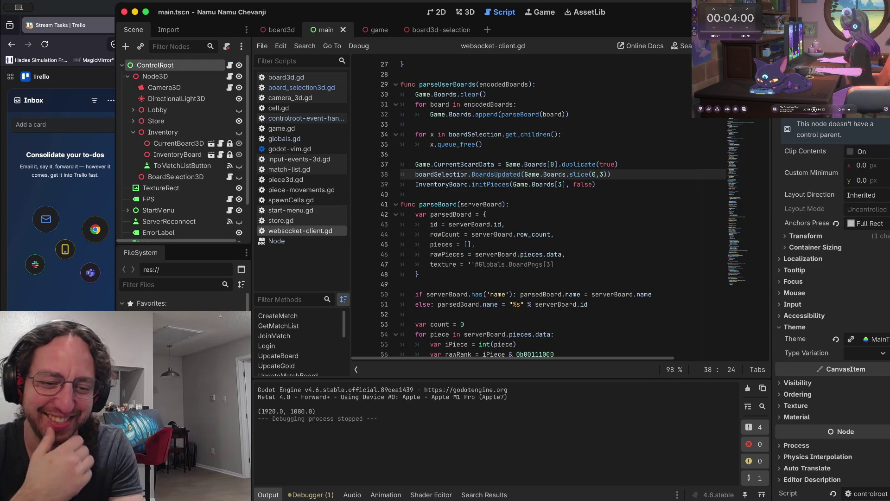
- Check the git status in the terminal and clear the pane
key(super+Tab)
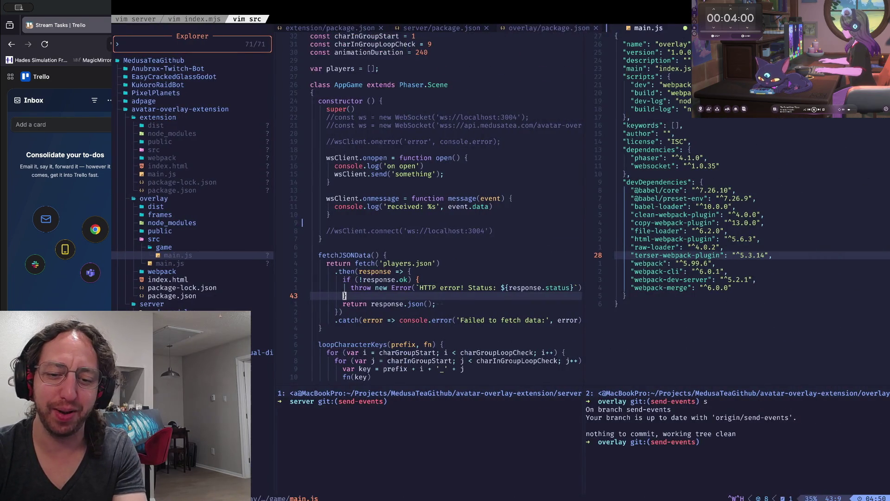
text(s)
key(Return)
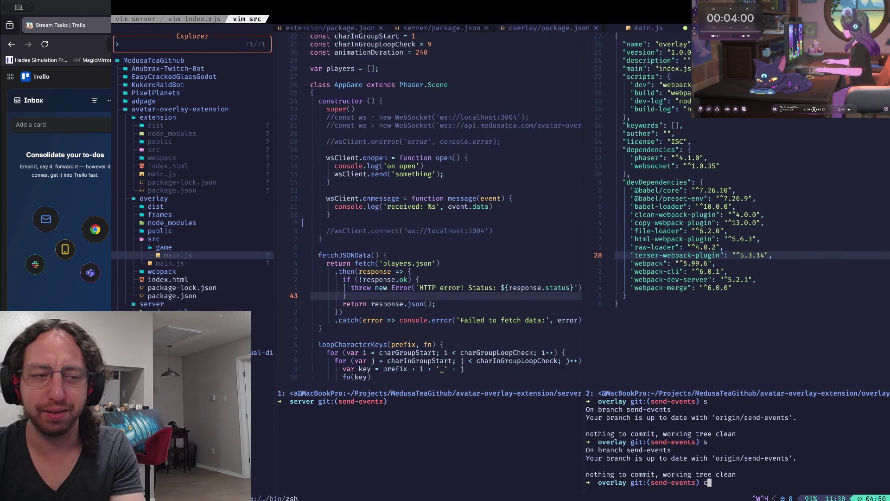
key(ctrl+l)
- In the namu-namu server tmux window, check out main and verify its git status
key(ctrl+b)
key(p)
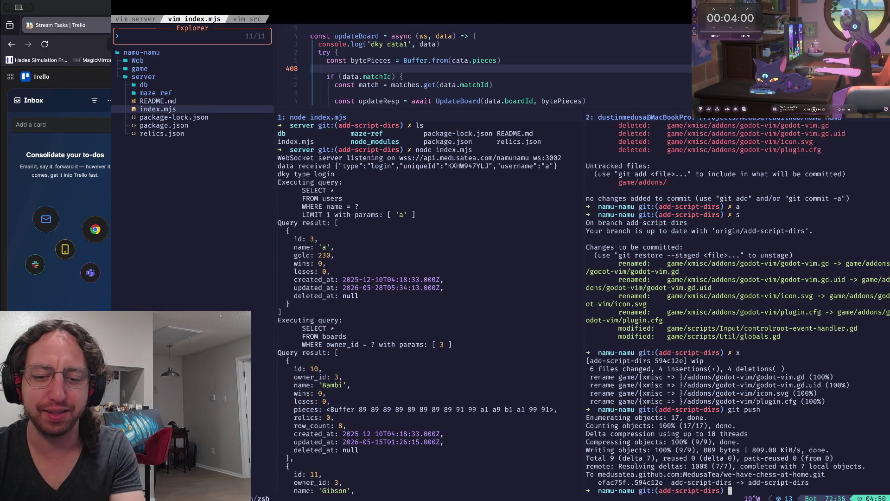
key(ctrl+l)
text(m)
key(Return)
text(s)
key(Return)
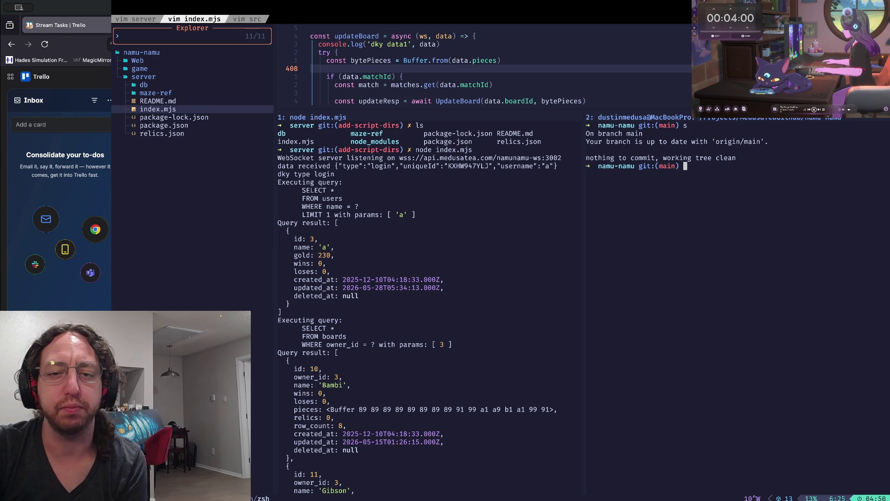
- Focus the git pane, clear it and run git status on namu-namu
click(588, 190)
click(336, 52)
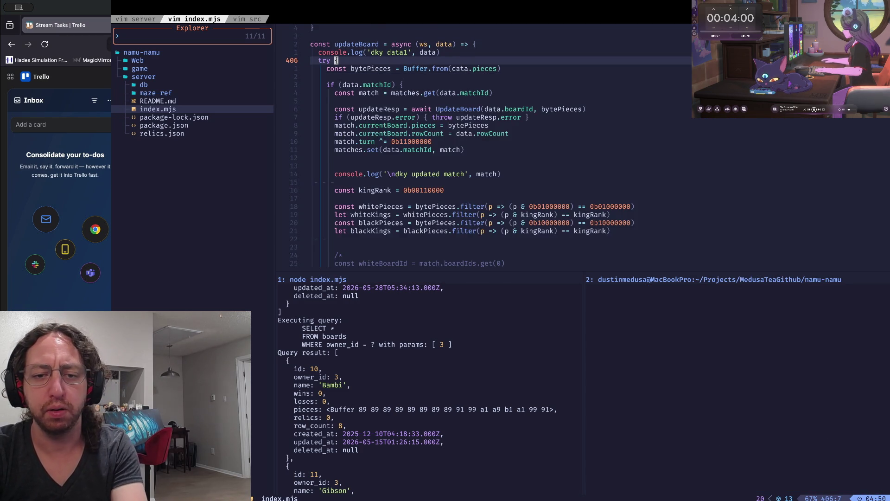
click(312, 230)
key(ctrl+b)
key(Down)
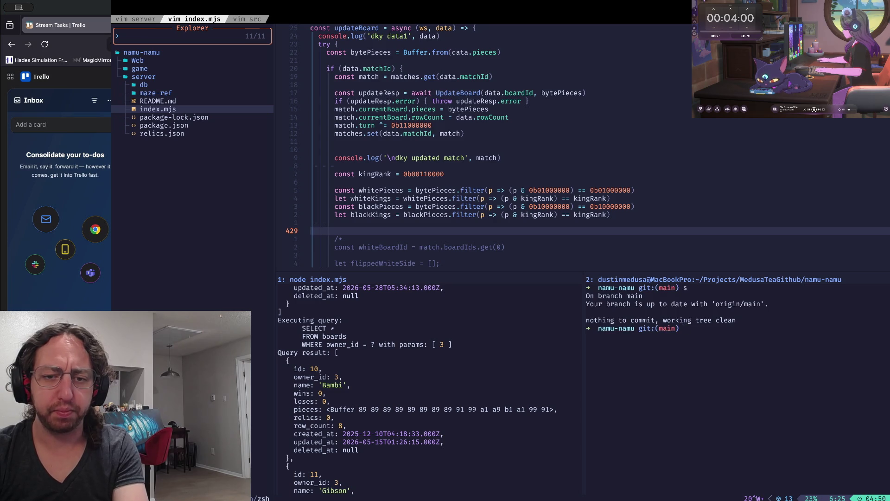
key(ctrl+l)
text(s)
key(Return)
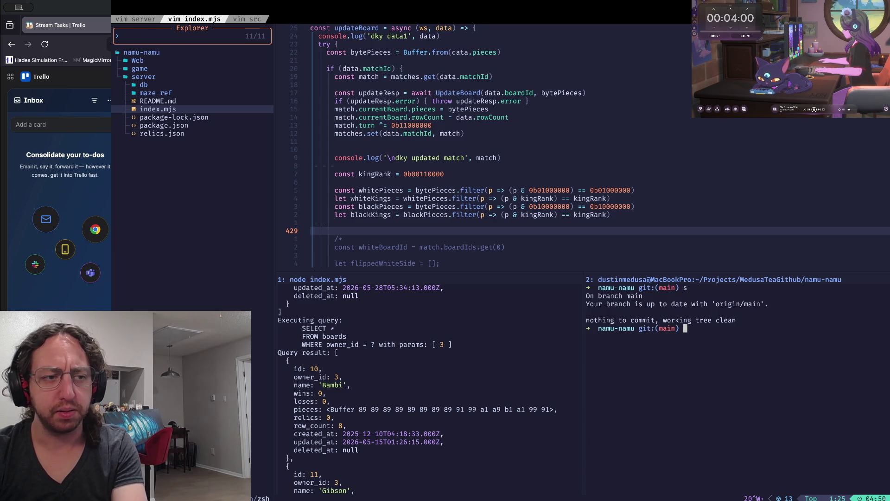
- Glance at the updated match log line, then return to Godot's websocket-client.gd
click(499, 158)
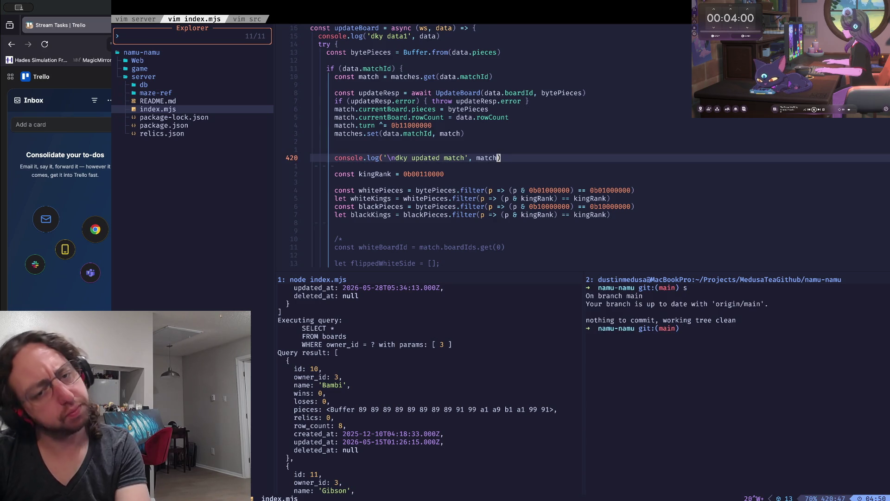
key(ctrl+b)
key(Down)
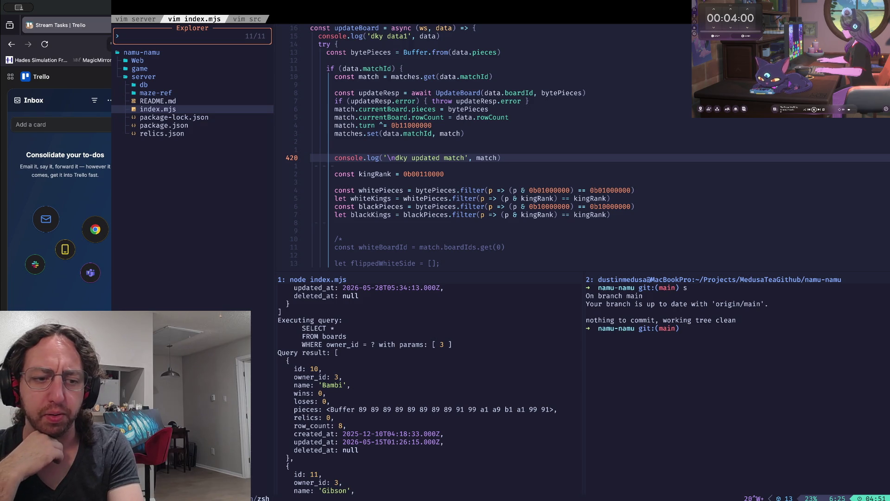
key(super+Tab)
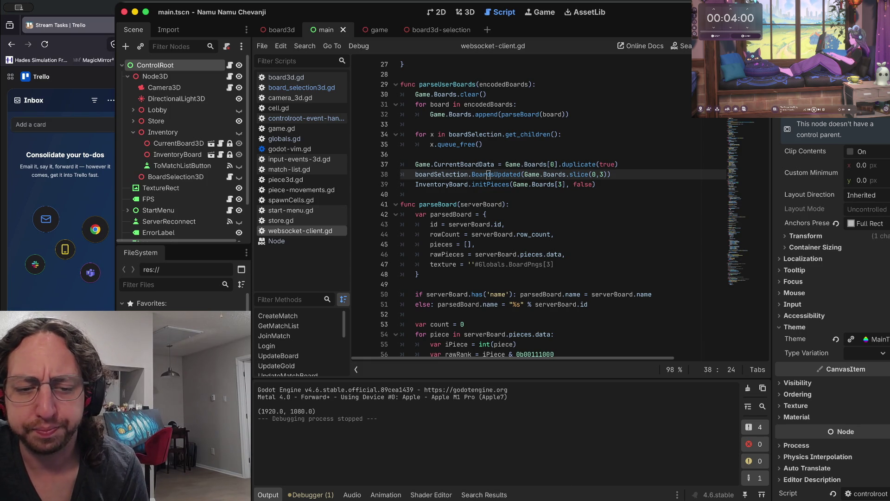
- Review the get_children loop and closing brace in parseUserBoards, briefly checking the terminal
click(521, 134)
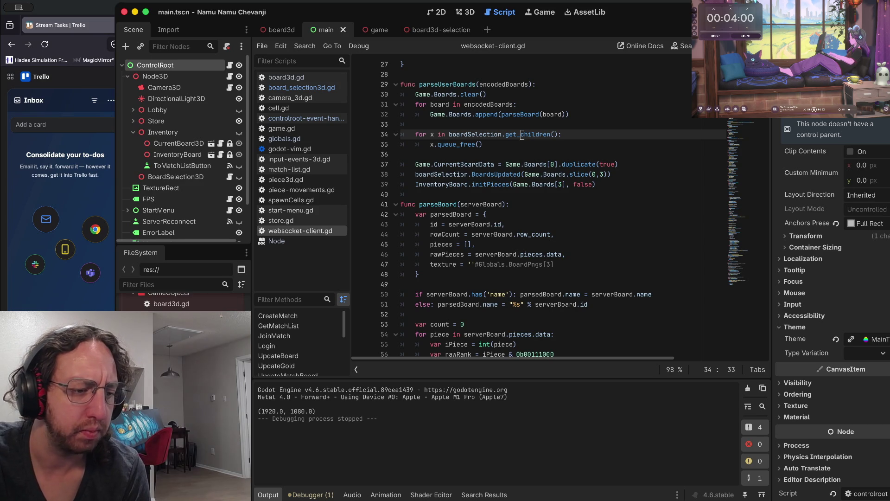
scroll(183, 302, up, 3)
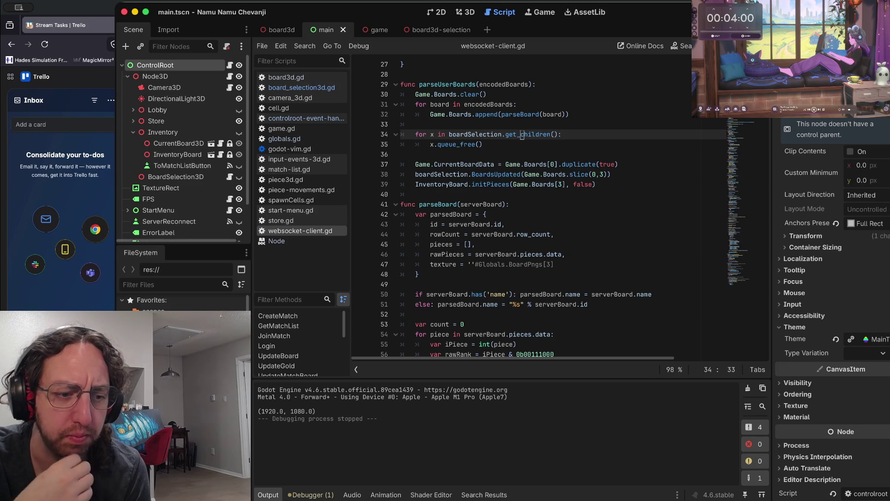
click(417, 274)
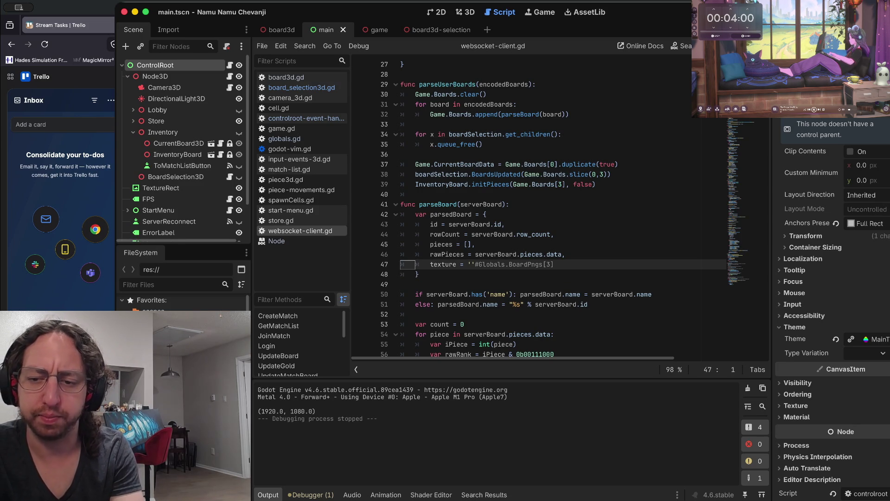
key(super+Tab)
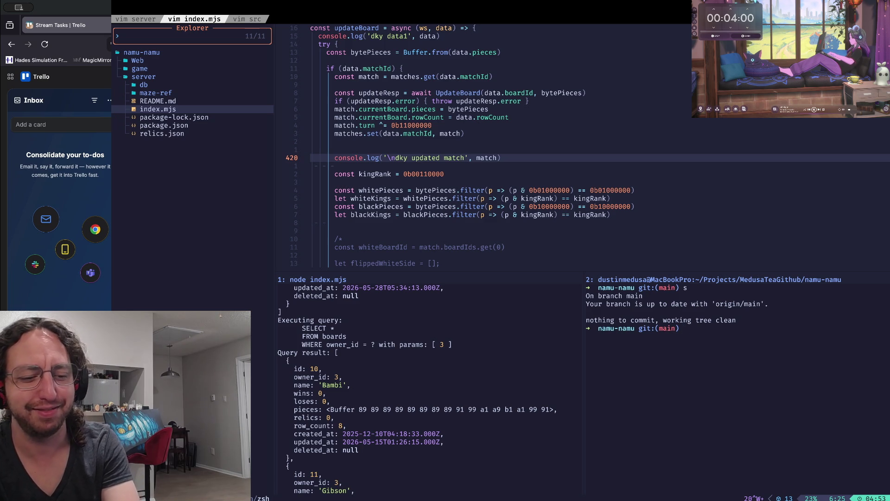
key(ctrl+alt+Right)
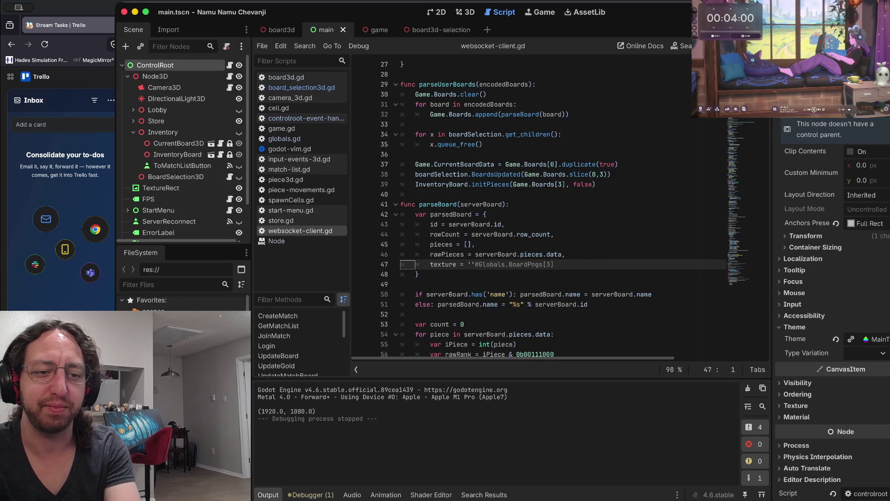
click(488, 215)
- Step through lines 35–42 and select the get_children loop on lines 34–35
key(k)
key(k)
key(k)
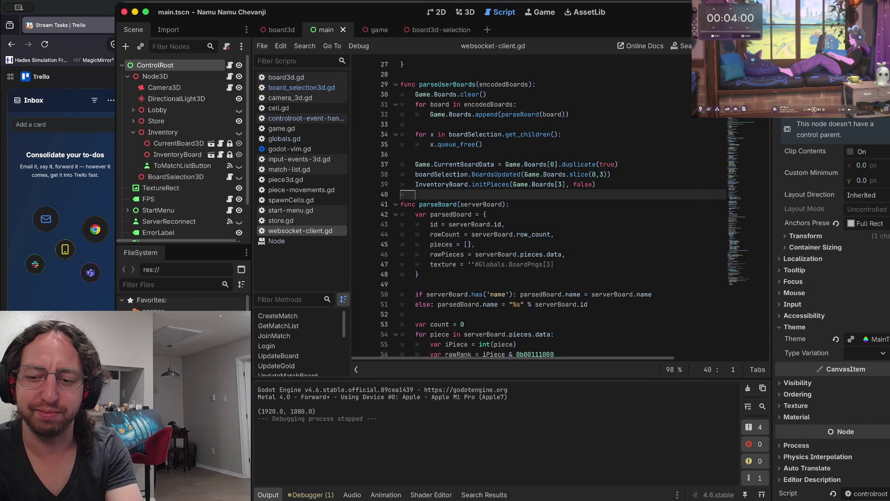
key(k)
key(k)
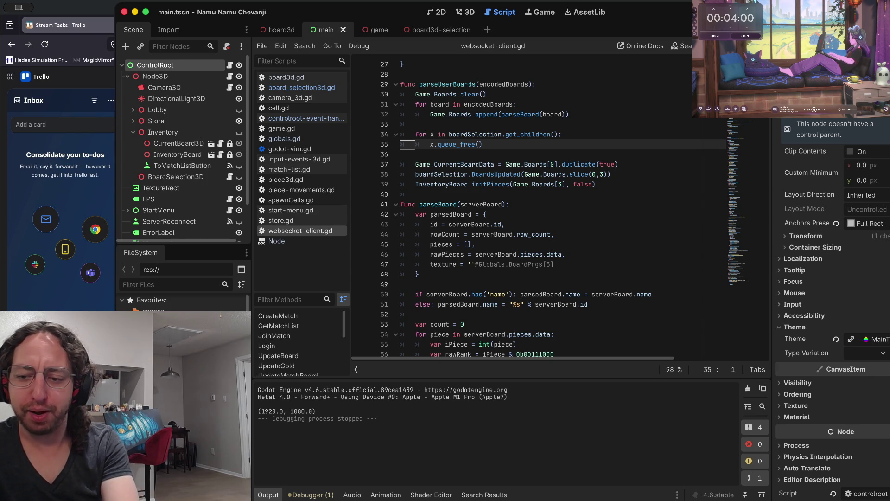
click(488, 214)
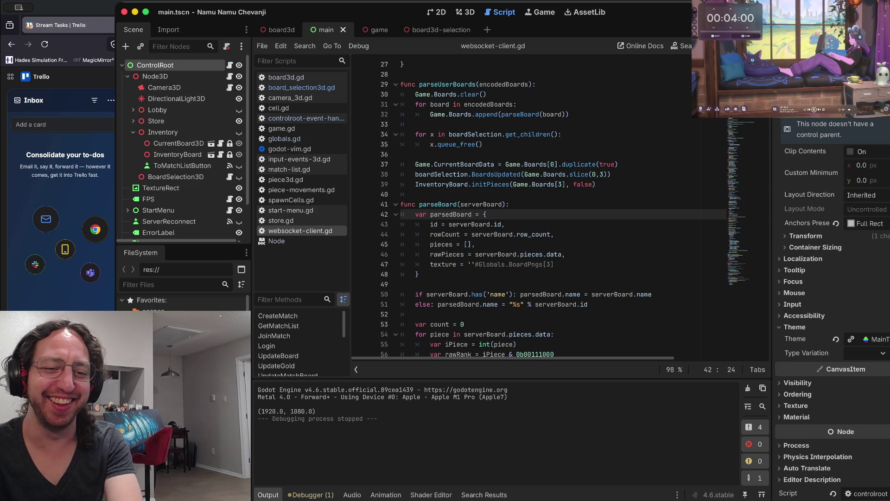
click(417, 194)
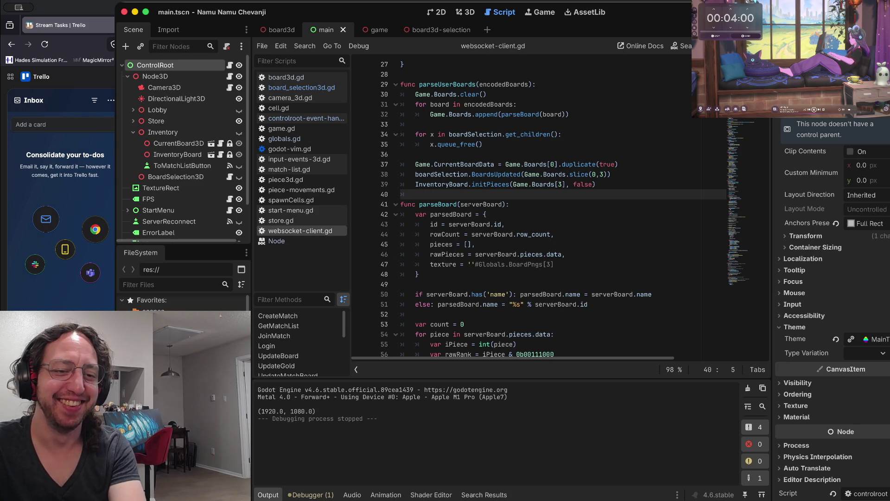
scroll(538, 208, up, 2)
drag(482, 196, 505, 185)
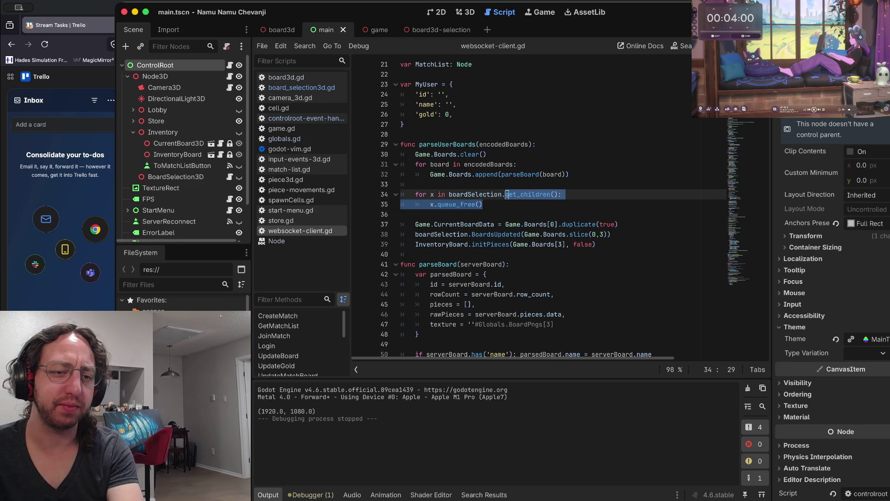
click(416, 185)
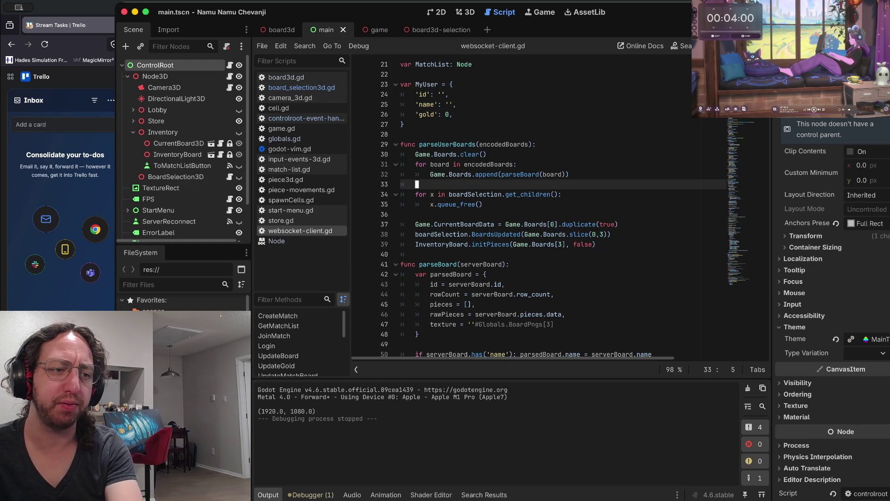
- Scroll up to the top of parseUserBoards and run the game to test the boards
mouse_move(485, 175)
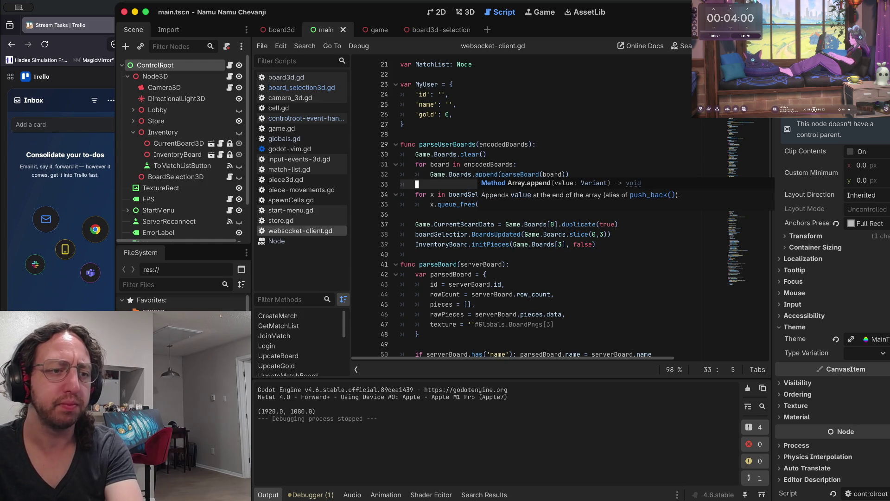
key(braceleft)
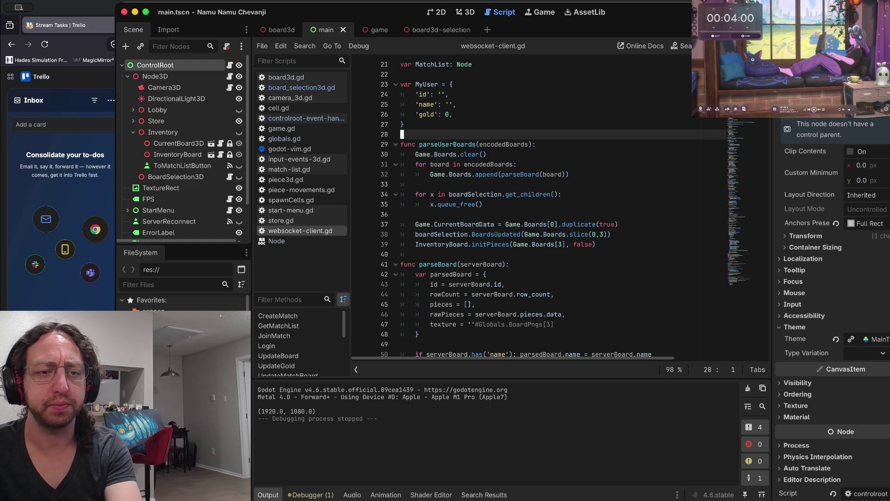
scroll(552, 209, up, 6)
scroll(552, 208, up, 2)
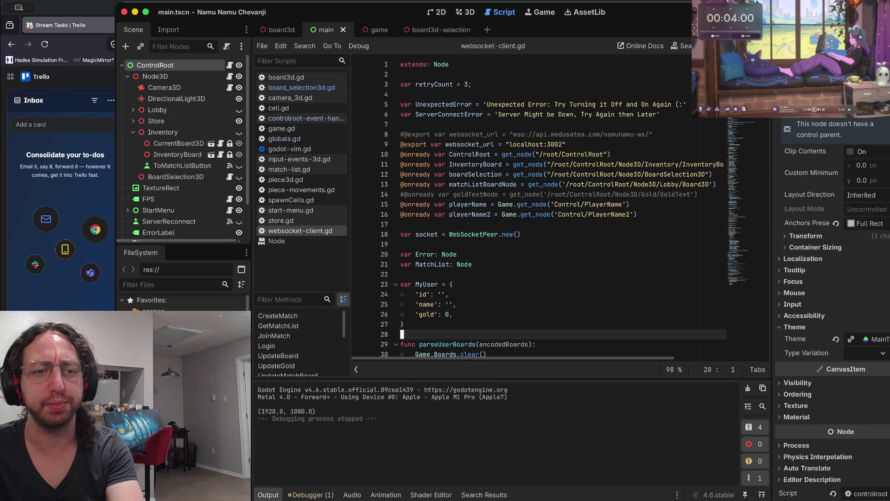
key(super+b)
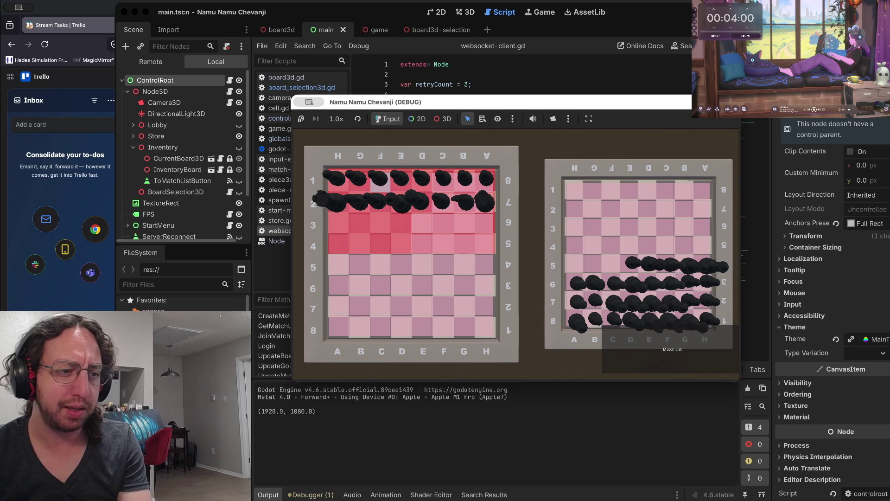
- Expand the Lobby node in the Scene dock and scroll through the scene tree
click(133, 124)
scroll(181, 153, down, 2)
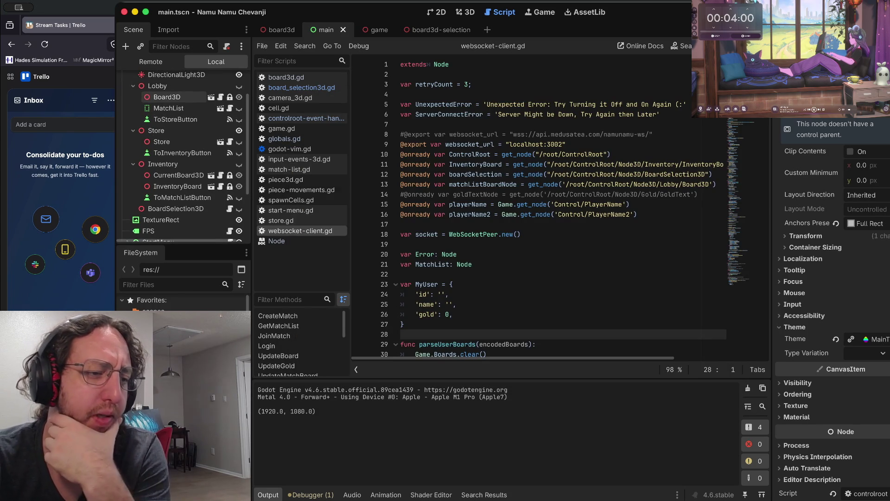
scroll(176, 96, up, 2)
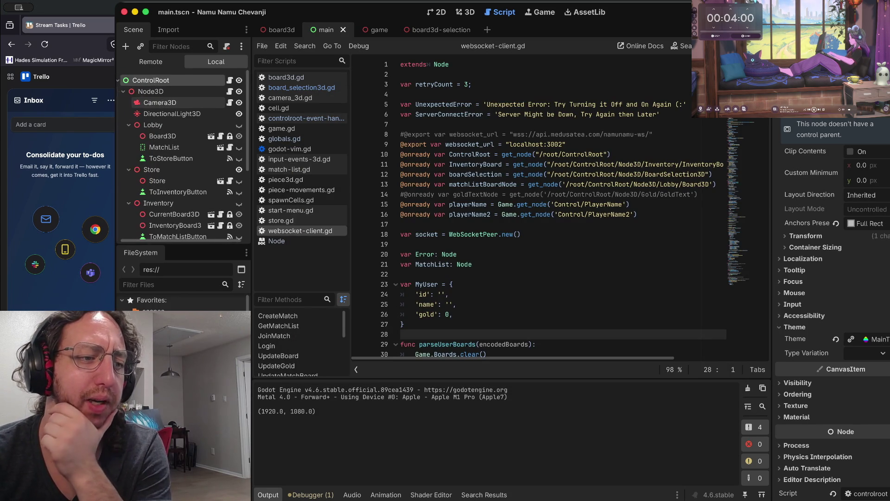
scroll(181, 153, up, 1)
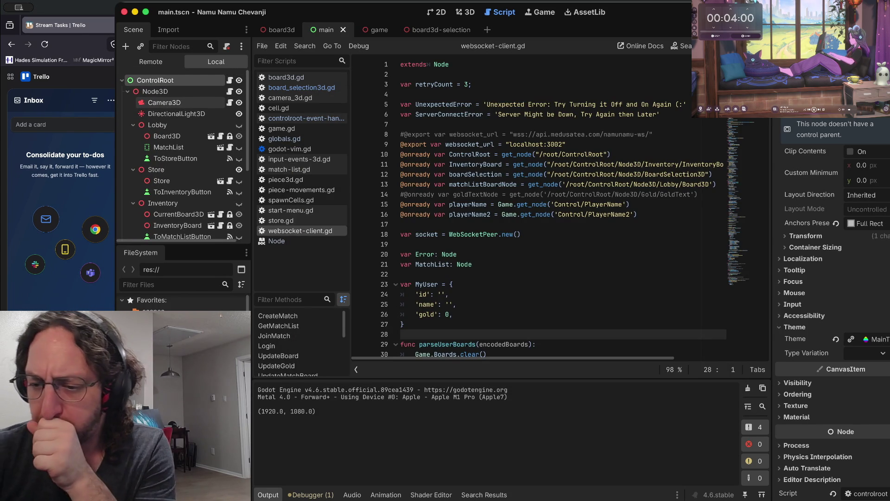
scroll(181, 100, down, 1)
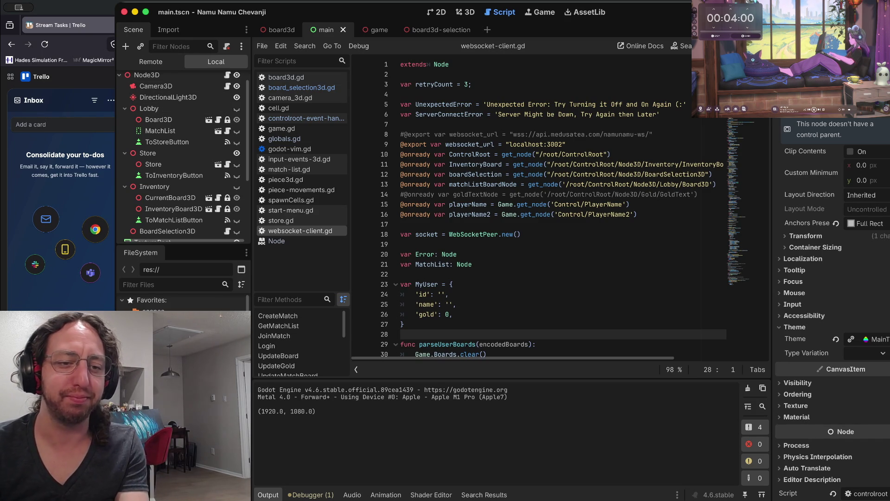
click(503, 205)
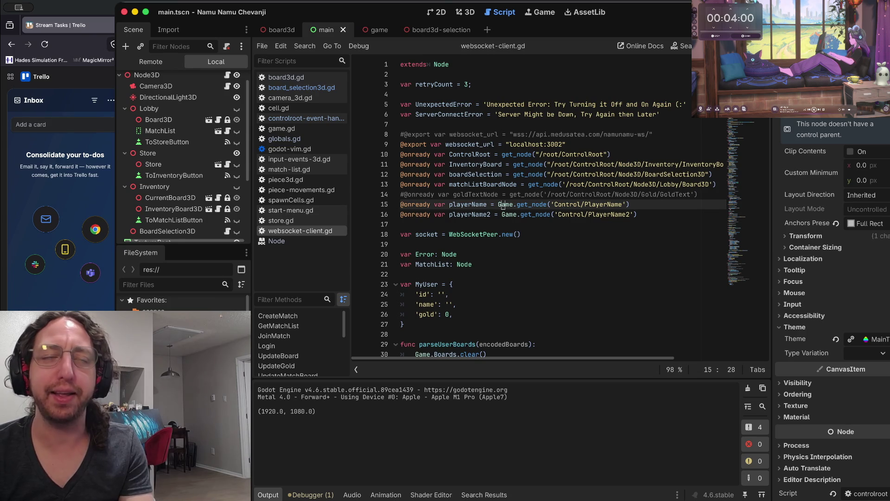
click(542, 215)
mouse_move(542, 214)
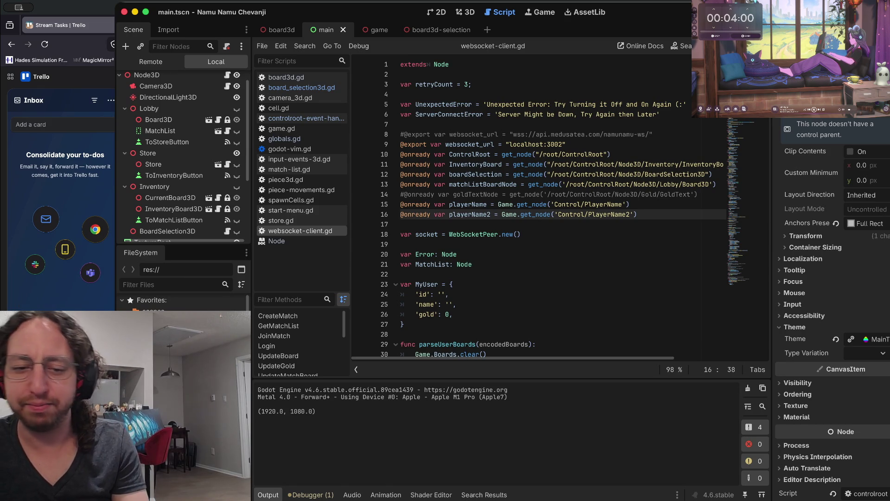
key(Down)
key(Down)
key(Down)
key(Up)
key(Up)
key(Up)
key(w)
key(w)
key(w)
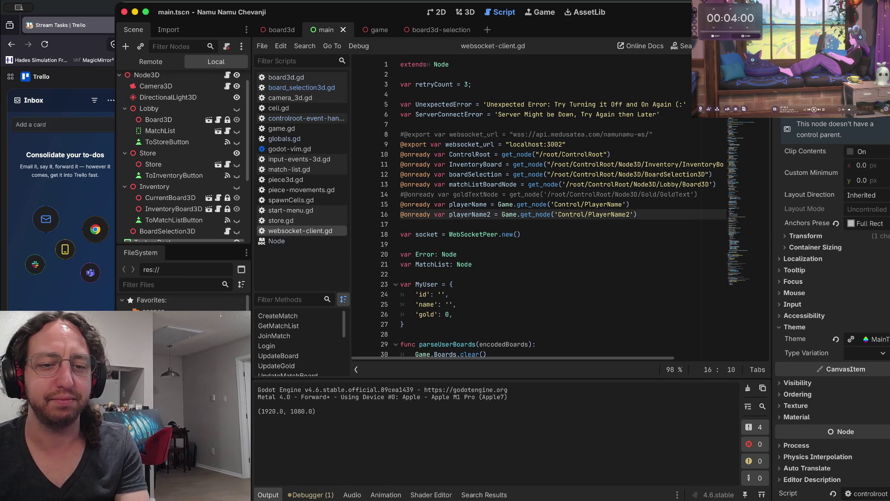
key(b)
key(b)
key(b)
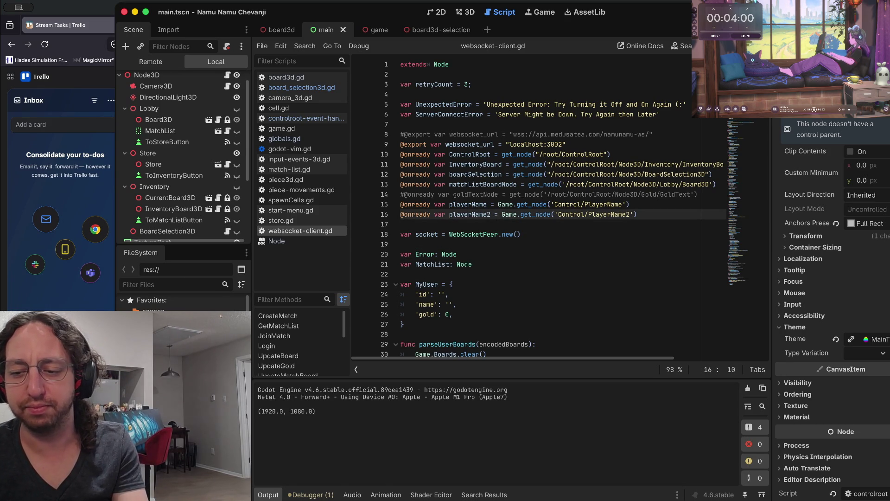
key(j)
key(j)
key(j)
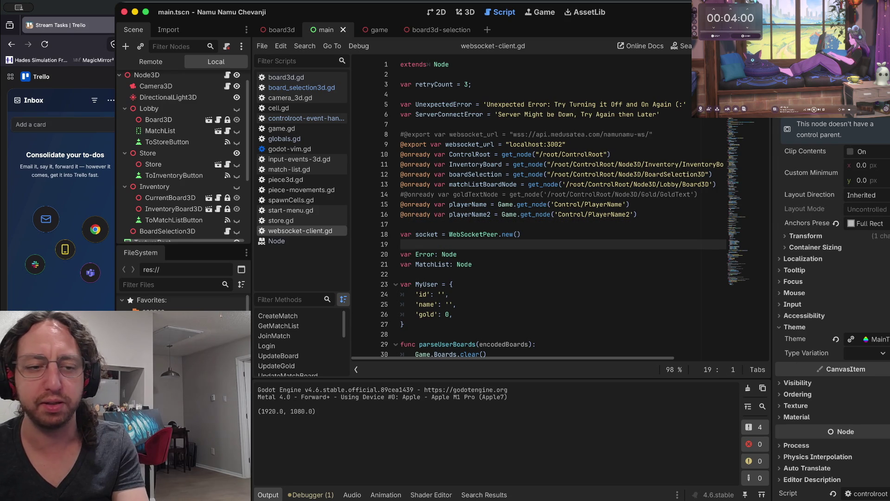
key(ctrl+d)
key(ctrl+d)
key(ctrl+d)
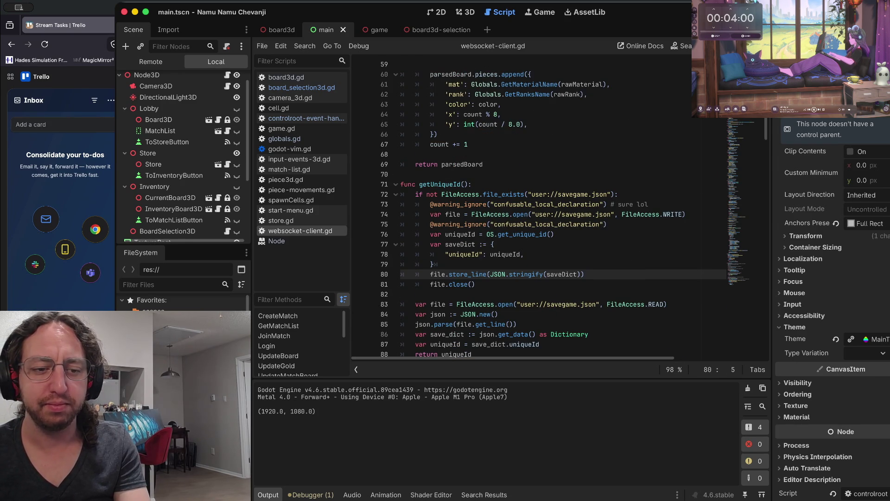
key(ctrl+d)
key(ctrl+d)
key(ctrl+d)
key(ctrl+d)
key(ctrl+d)
key(ctrl+d)
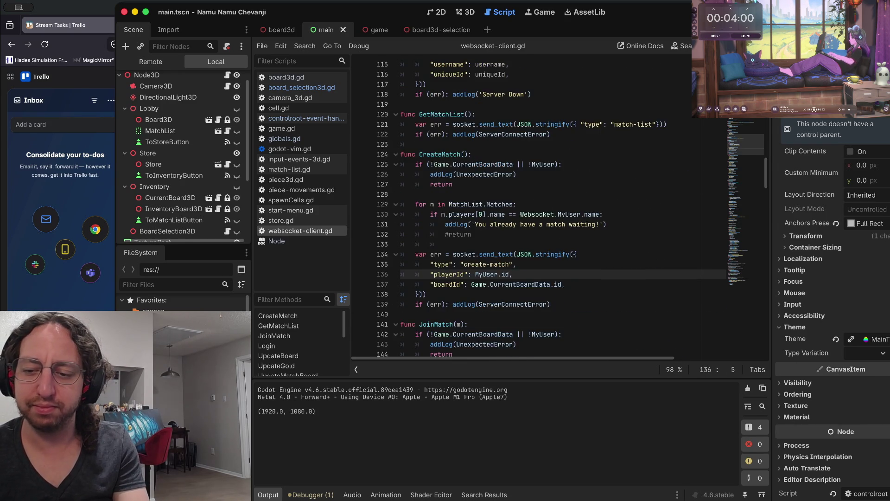
key(ctrl+d)
key(ctrl+d)
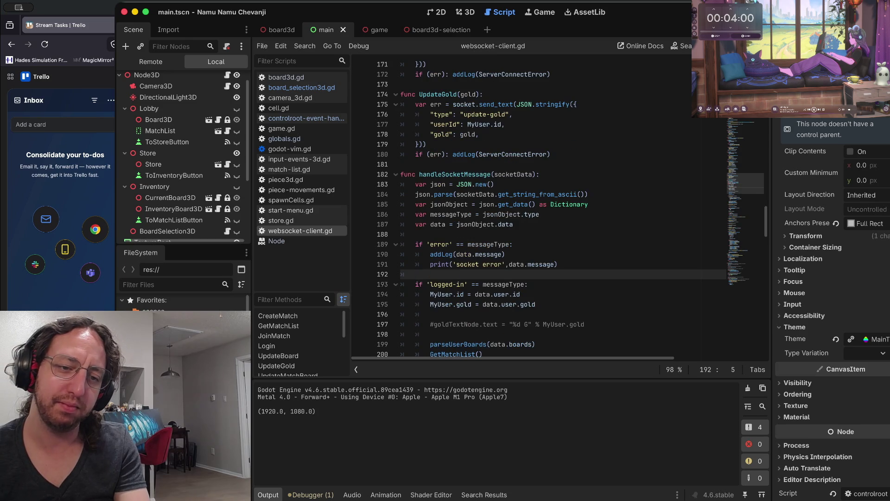
key(ctrl+u)
key(ctrl+u)
key(ctrl+u)
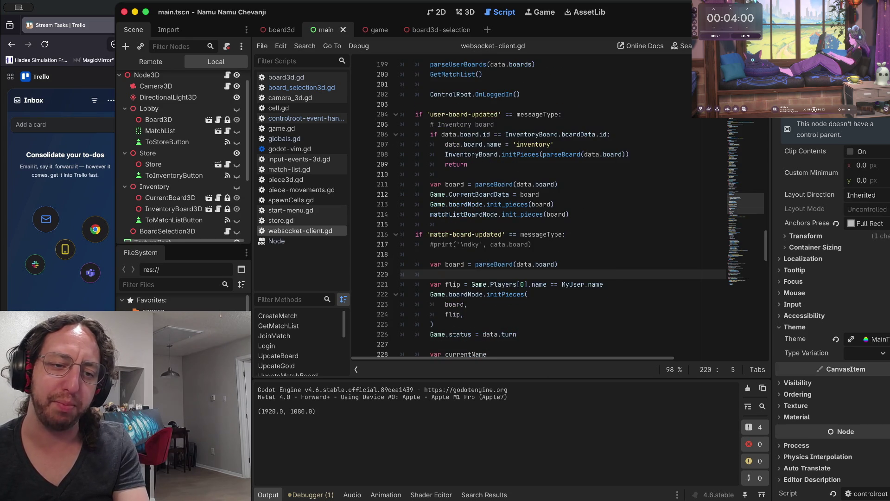
key(ctrl+u)
key(ctrl+u)
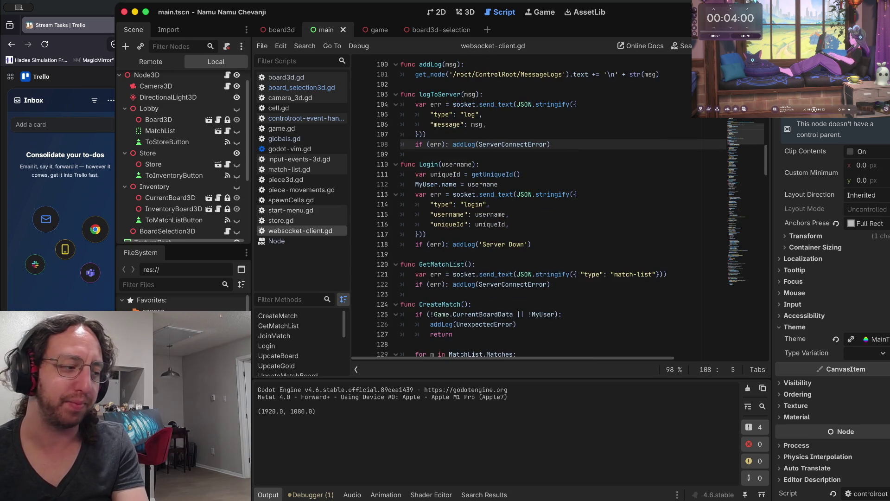
key(ctrl+u)
key(ctrl+u)
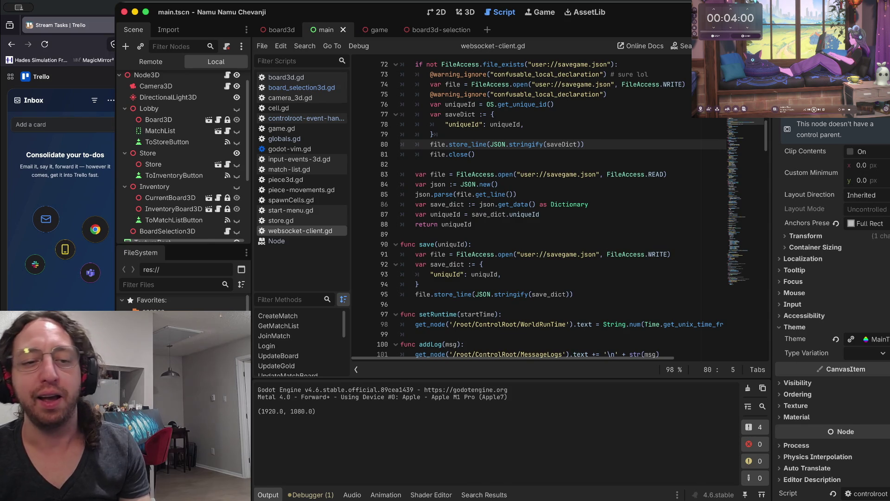
key(ctrl+u)
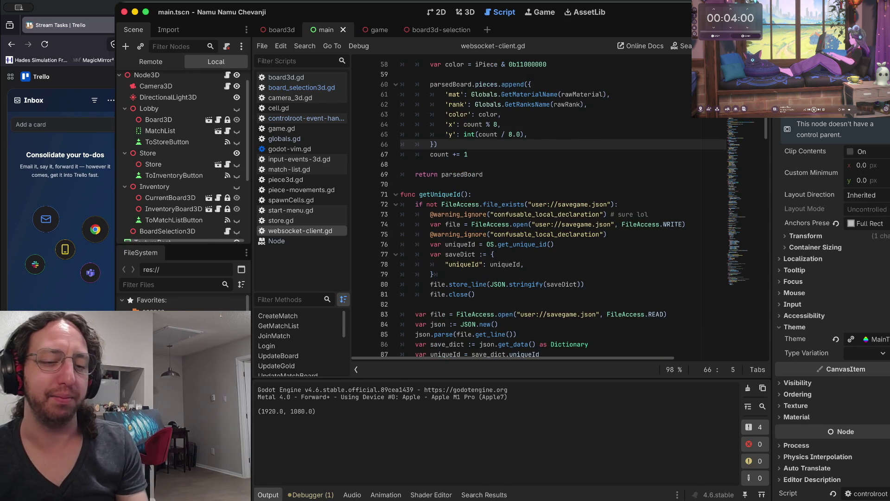
click(469, 135)
key(k)
key(k)
key(k)
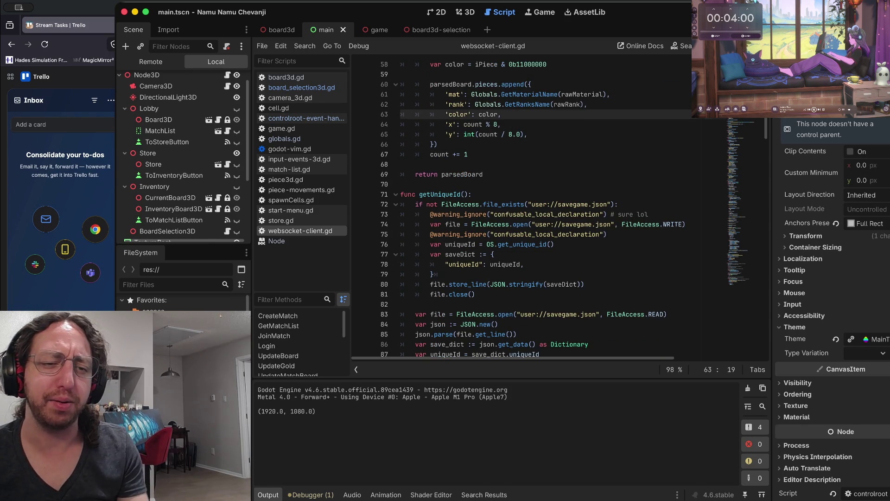
key(k)
key(k)
key(k)
key(k)
key(k)
key(k)
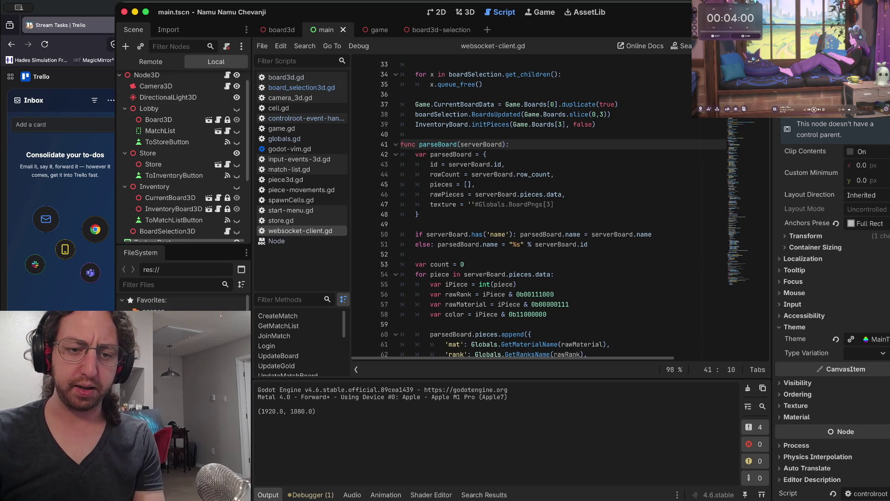
- Review parseBoard's name fallback and the parsedBoard/serverBoard assignment on line 50
click(582, 245)
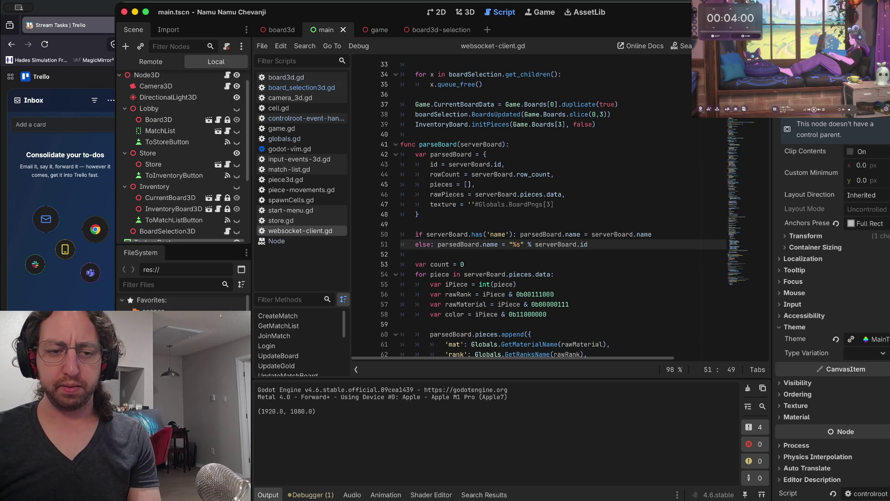
click(409, 254)
key(Tab)
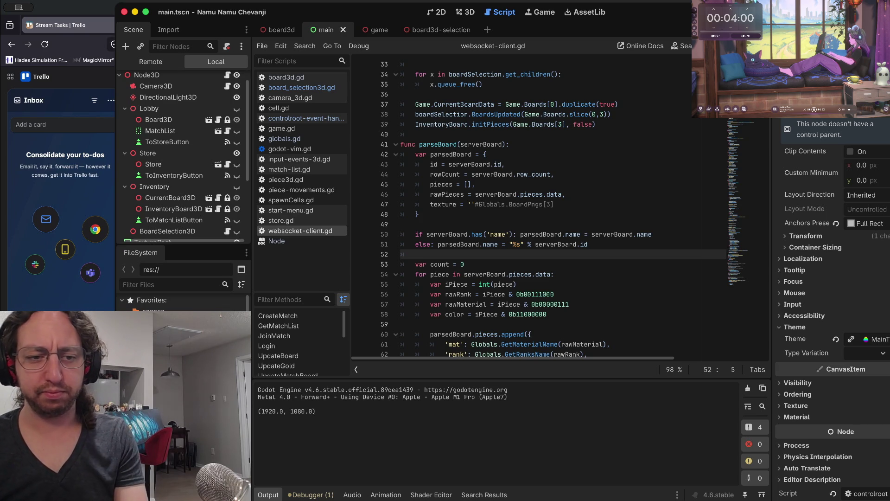
key(Up)
key(Up)
key(f)
key(period)
key(semicolon)
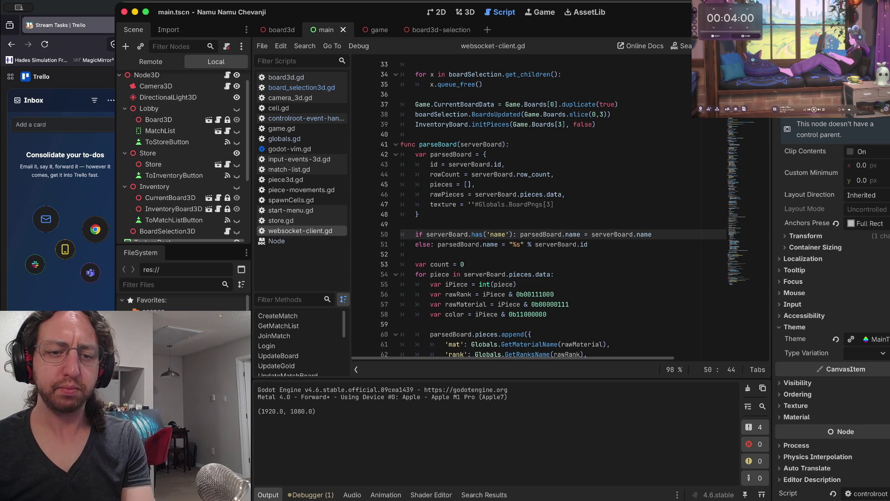
key(b)
key(b)
key(b)
key(w)
key(w)
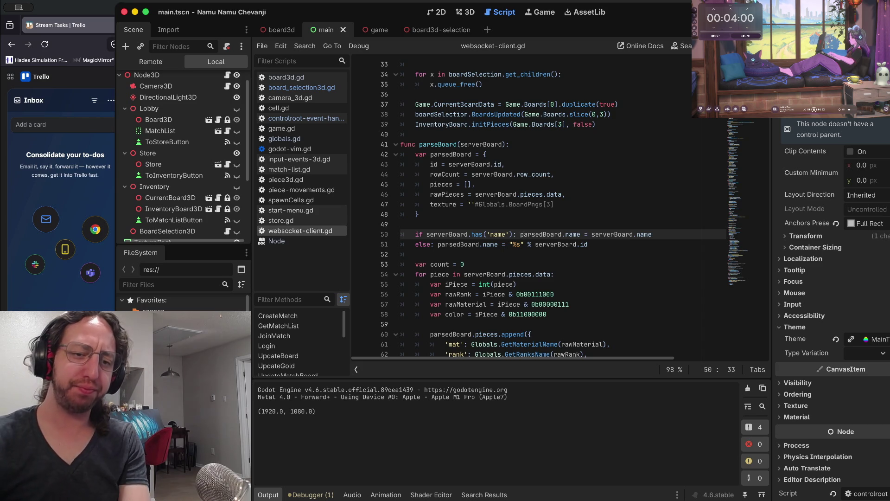
click(468, 234)
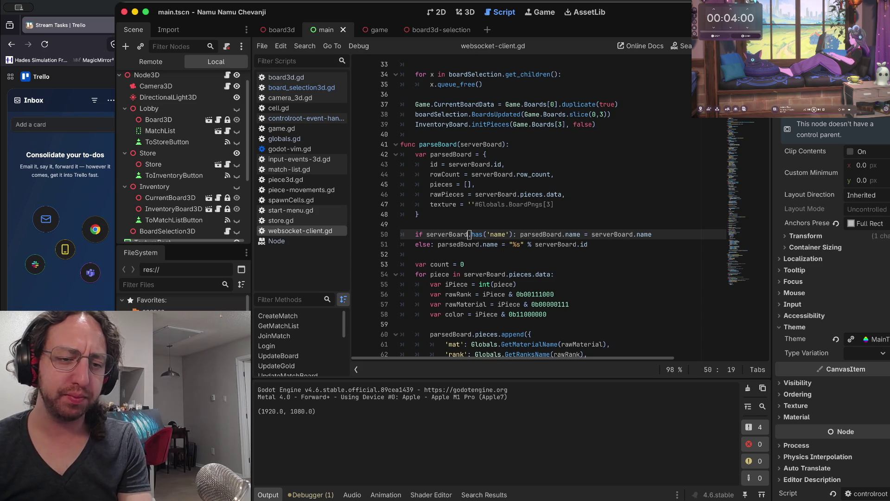
- Save the scene and script, then scroll down to the texture line
key(k)
key(ctrl+s)
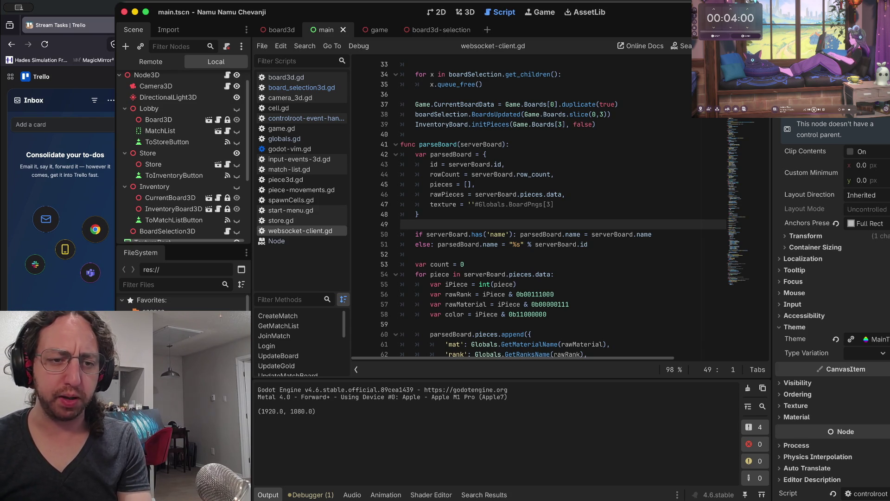
scroll(538, 208, down, 4)
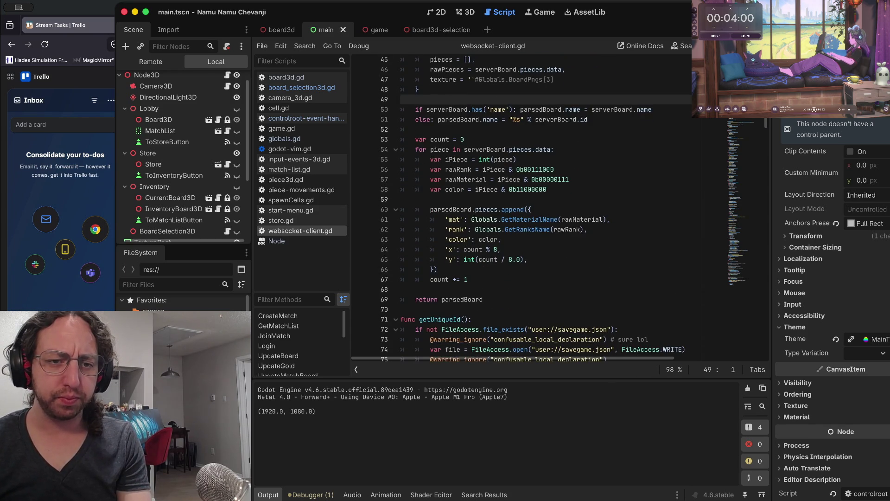
click(555, 79)
scroll(538, 209, down, 3)
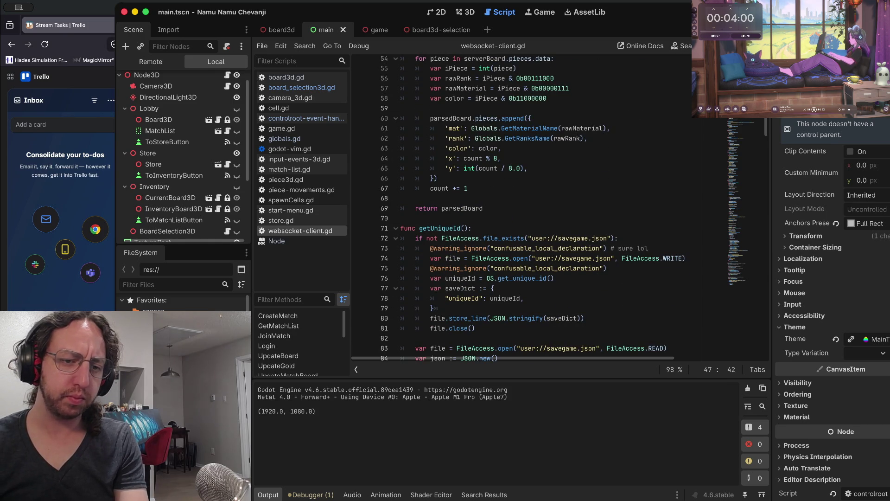
- Switch to the terminal and clear the shell pane
key(super+Tab)
text(c)
key(Return)
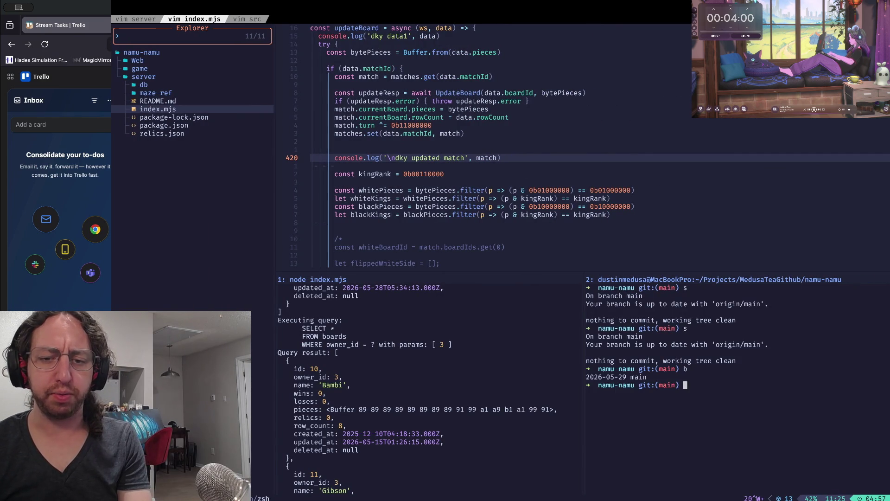
- Clear the shell, check the current branch, and create branch fix-intentory-board with git checkout -b
key(ctrl+l)
text(b)
key(Return)
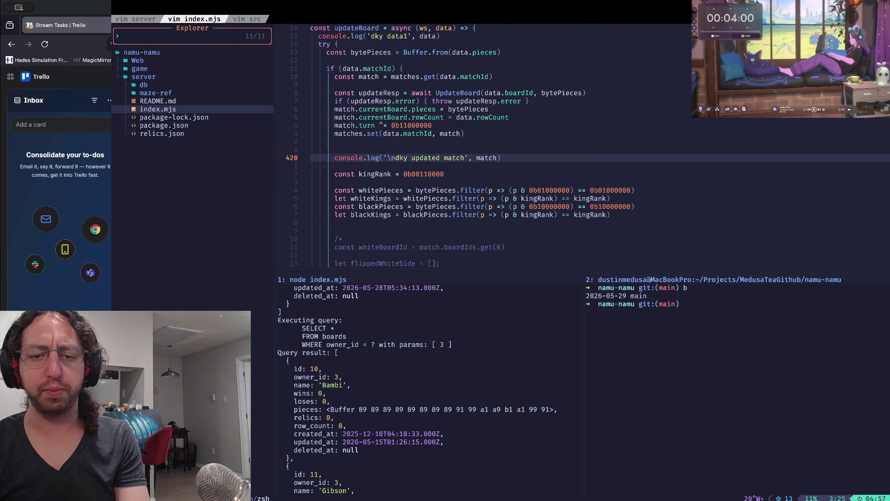
text(co )
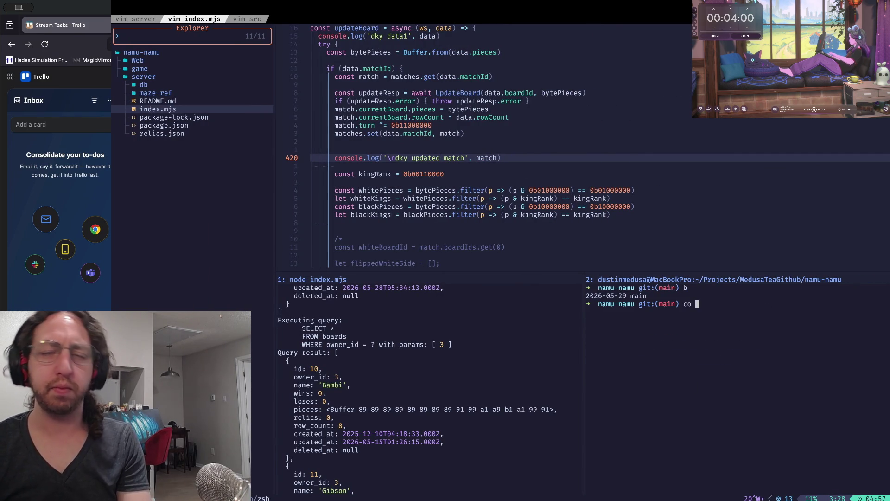
text(-b )
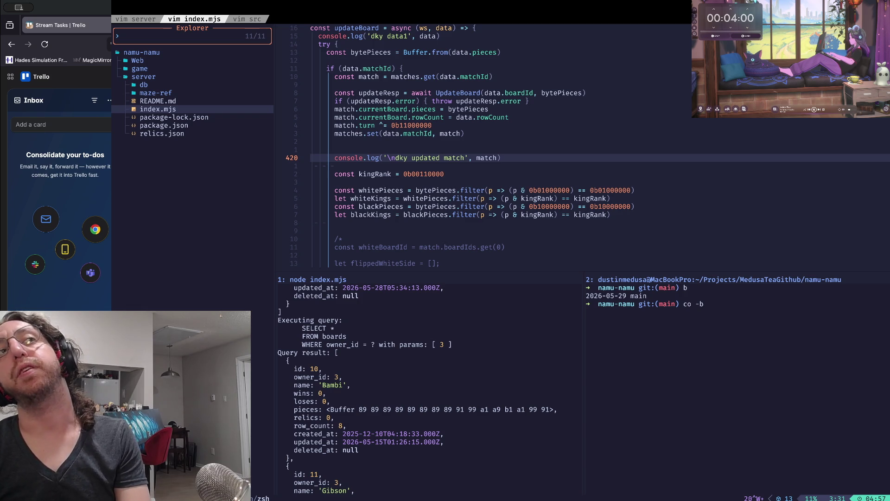
text(fix-in)
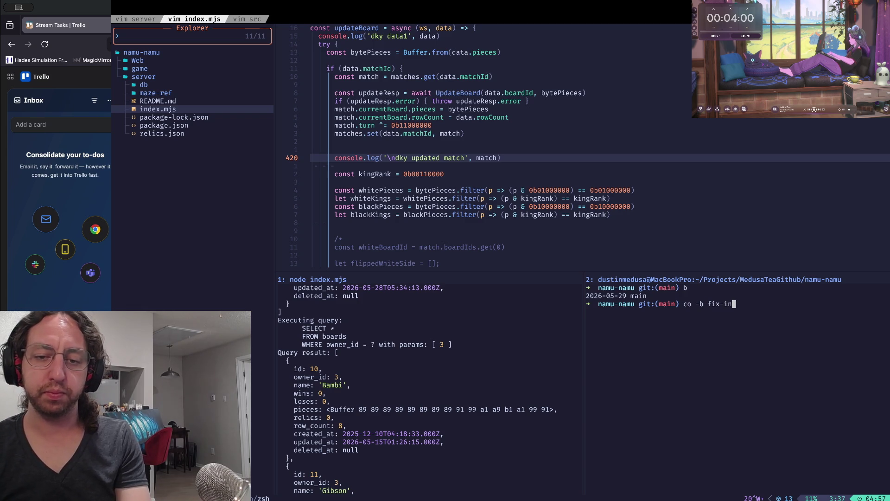
text(tentory-board)
key(Return)
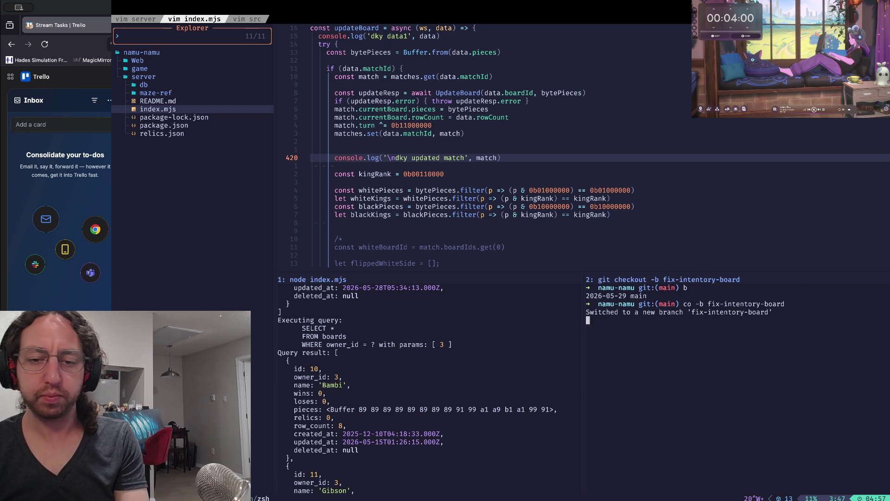
key(super+Tab)
drag(512, 248, 513, 237)
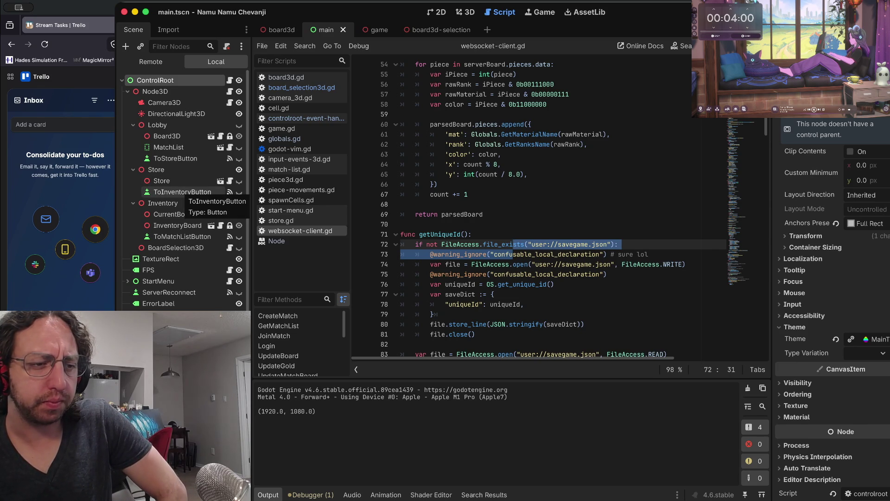
- Inspect the CurrentBoard3D node, then search all project files for CurrentBoard3D
click(178, 214)
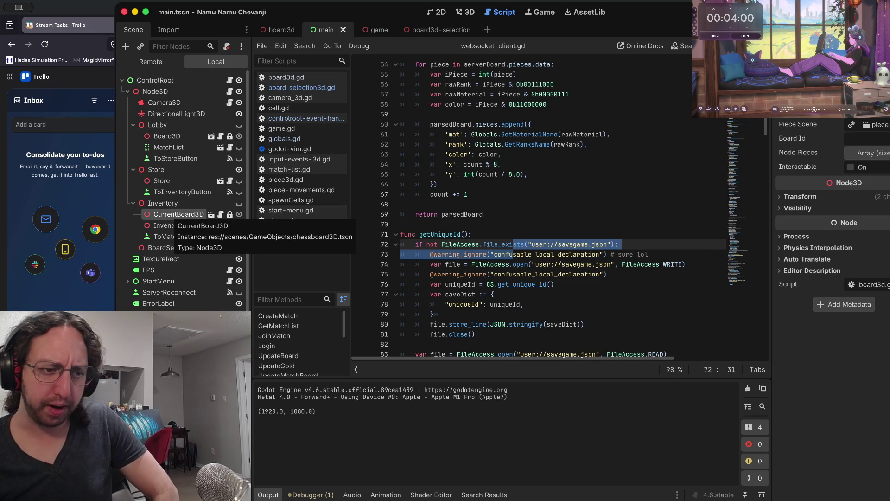
click(408, 204)
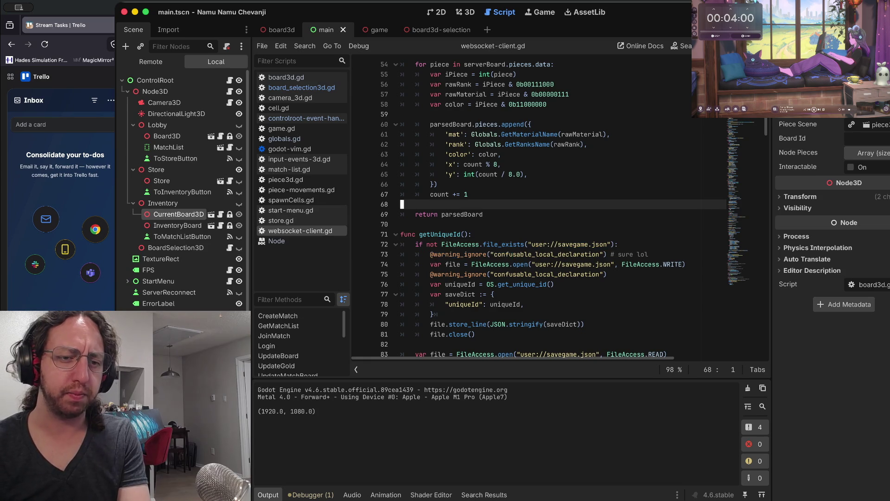
key(super+shift+f)
text(Cure)
text(rentboard3)
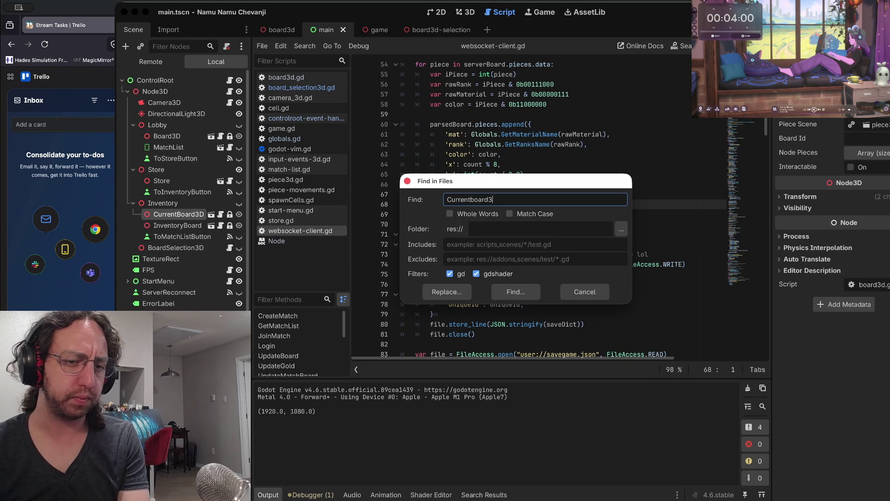
text(D)
- Run the search and open its single match at line 13 of controlroot-event-handler.gd
key(Return)
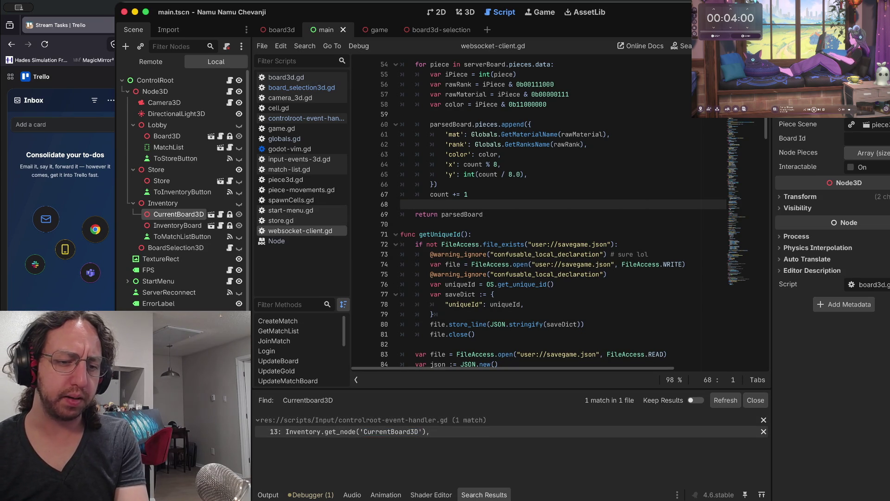
click(459, 432)
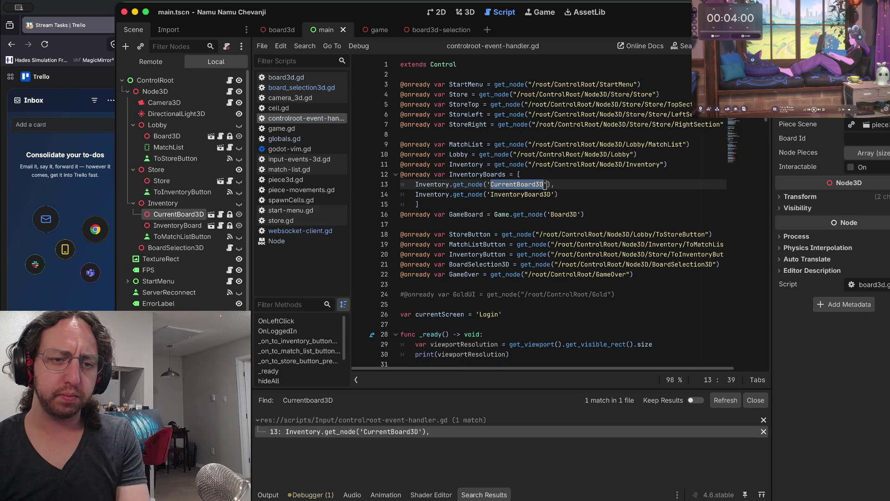
click(499, 184)
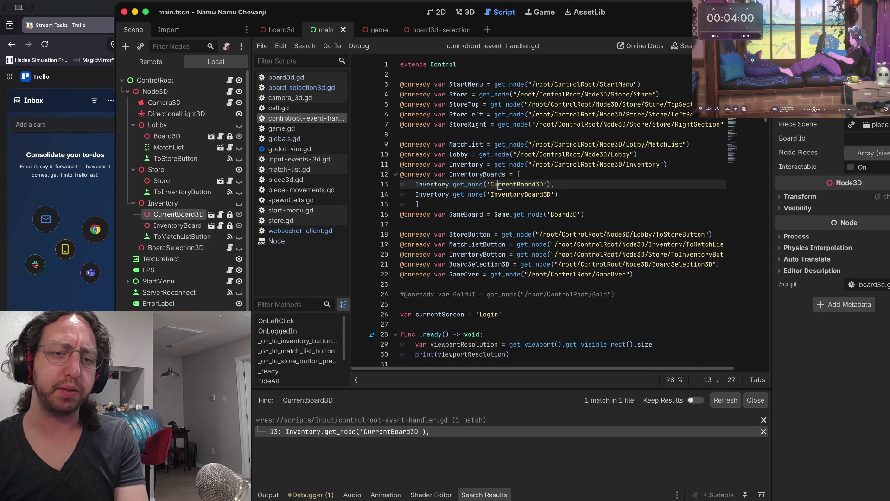
key(k)
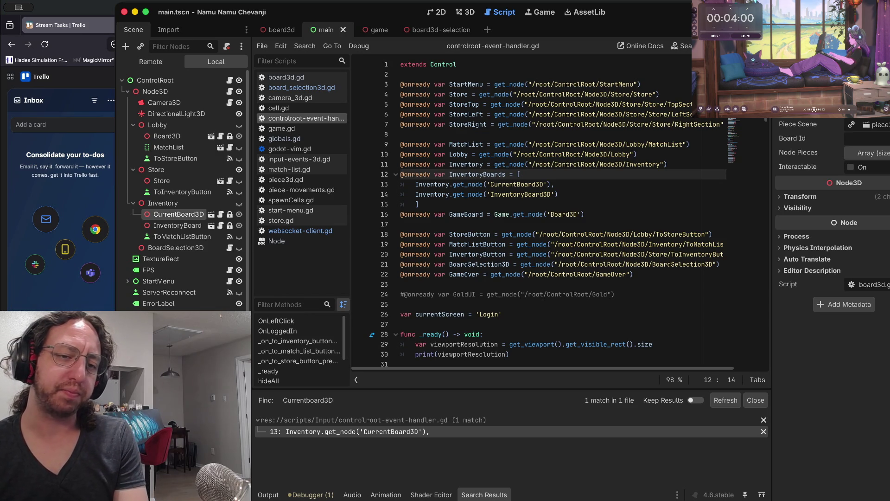
- Rename the InventoryBoards variable to CurrentBoard3D and join the first array entry onto its line
key(j)
key(j)
key(j)
key(k)
key(k)
key(k)
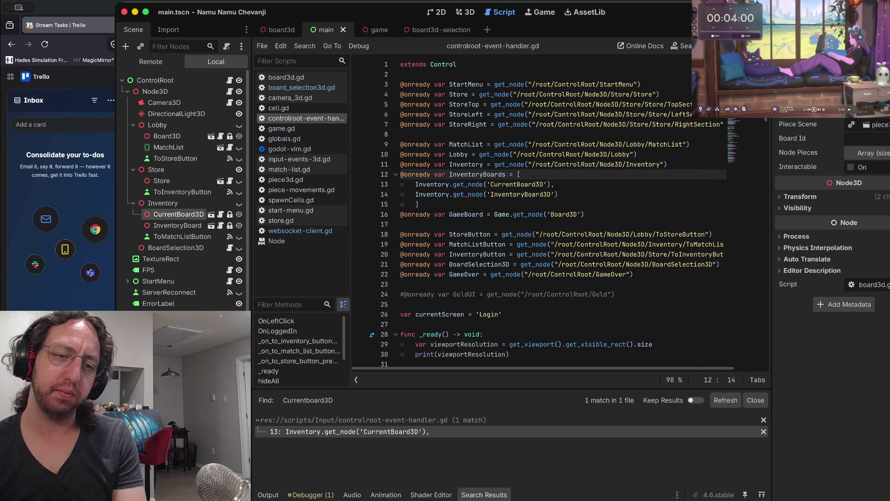
key(w)
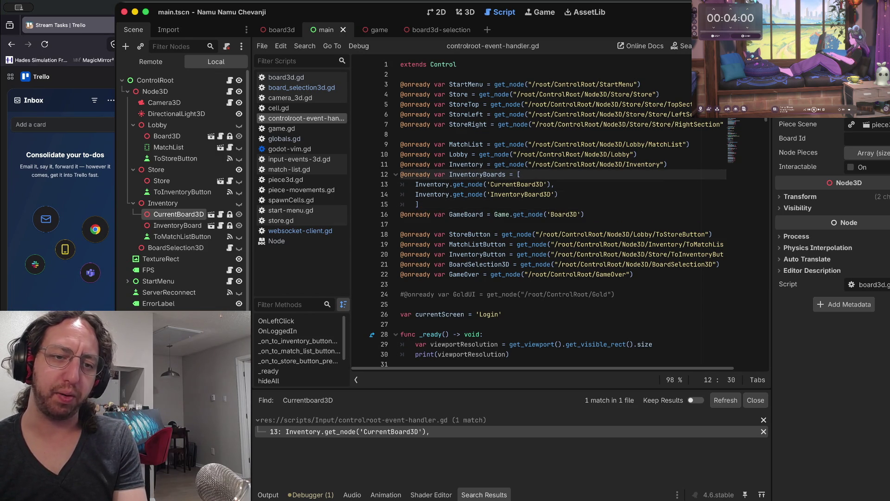
text(db)
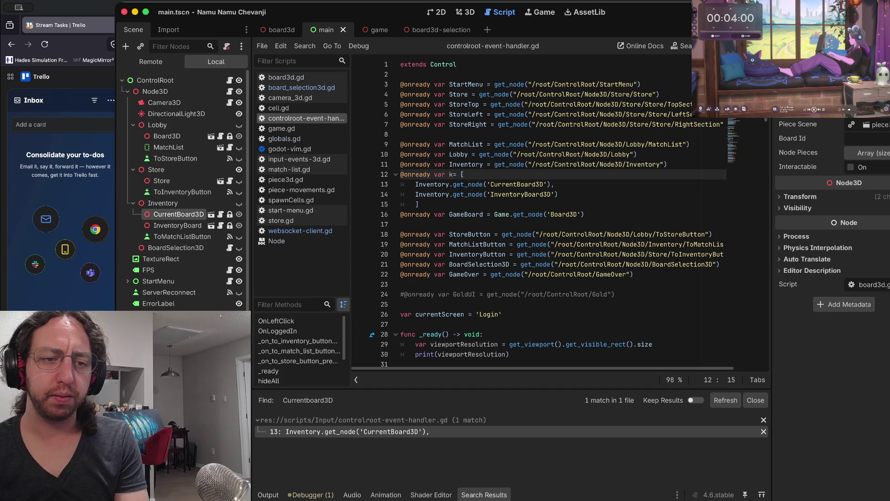
text(CurrentB)
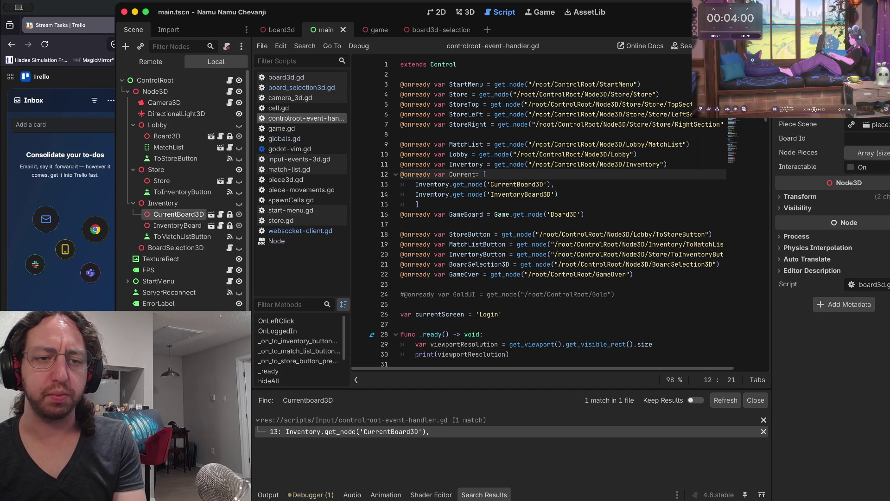
text(/s)
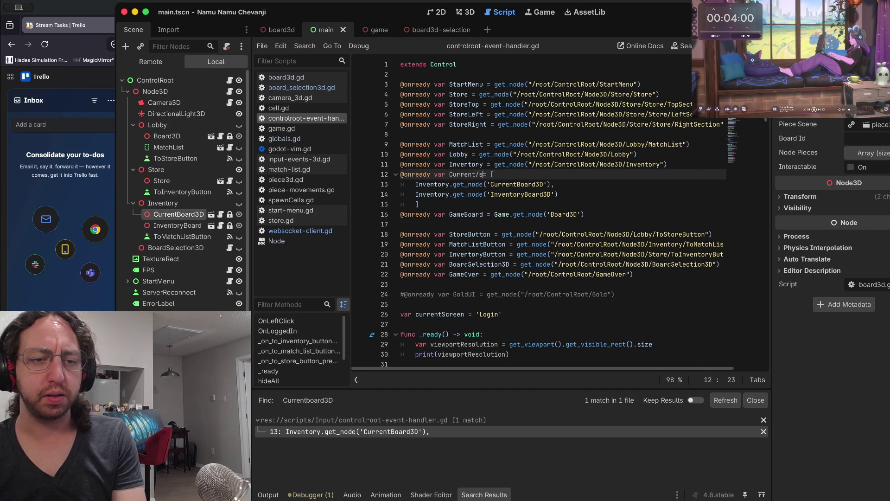
key(BackSpace)
key(BackSpace)
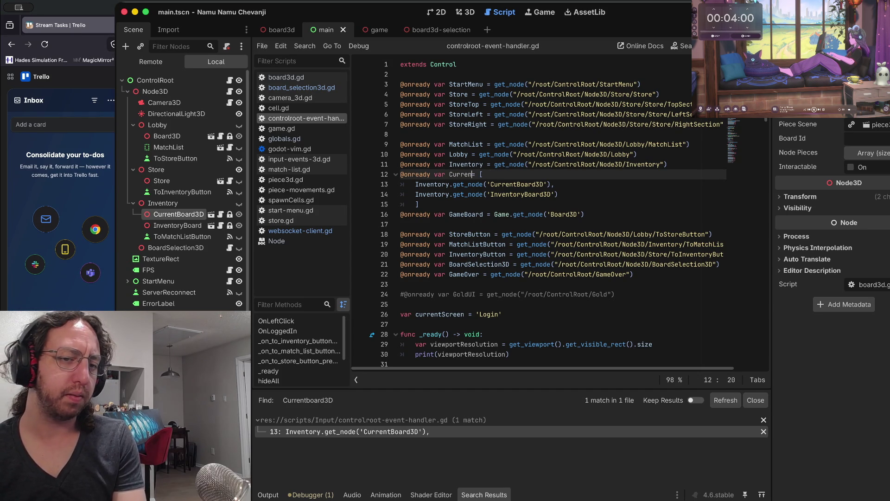
text(tboard)
key(BackSpace)
key(BackSpace)
key(BackSpace)
text(Board3D)
key(Delete)
key(Delete)
key(Delete)
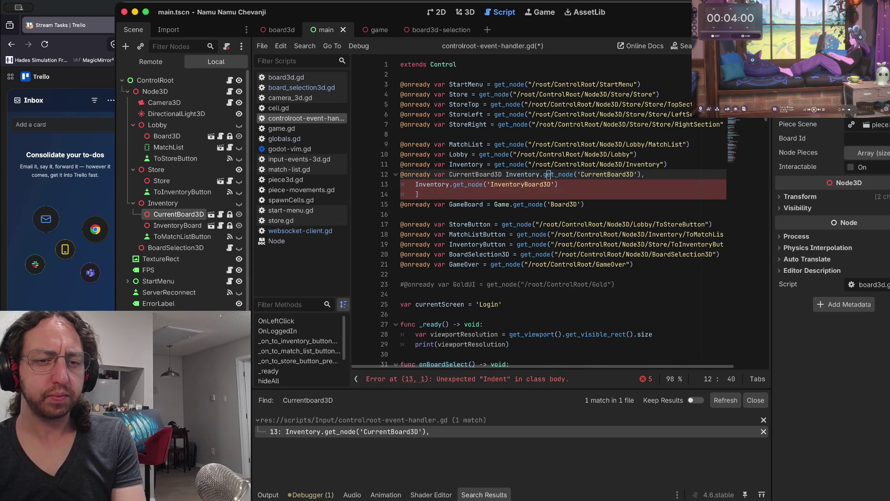
- Duplicate the declaration, remove the bracket line, and make the copy fetch InventoryBoard3D
key(ctrl+shift+d)
key(Down)
key(Down)
key(ctrl+shift+k)
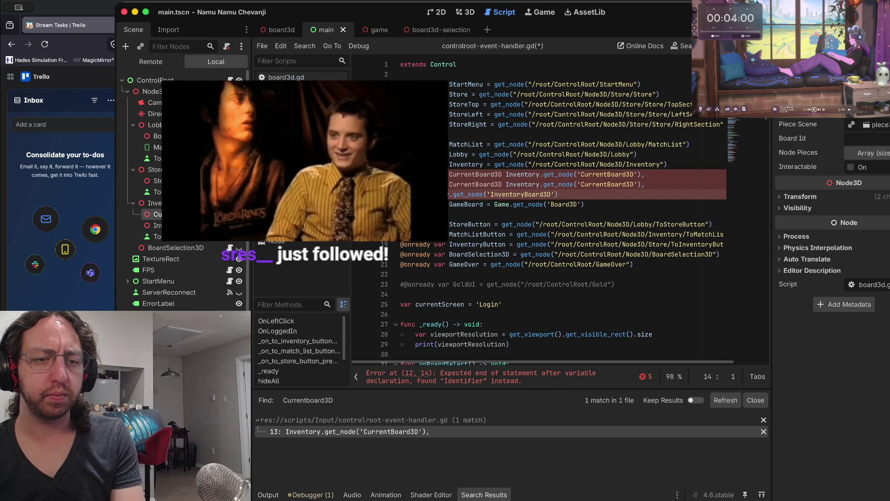
double_click(521, 195)
key(ctrl+c)
key(BackSpace)
key(Up)
key(Left)
key(Left)
key(ctrl+shift+Left)
key(ctrl+v)
key(shift+Down)
key(shift+End)
key(Delete)
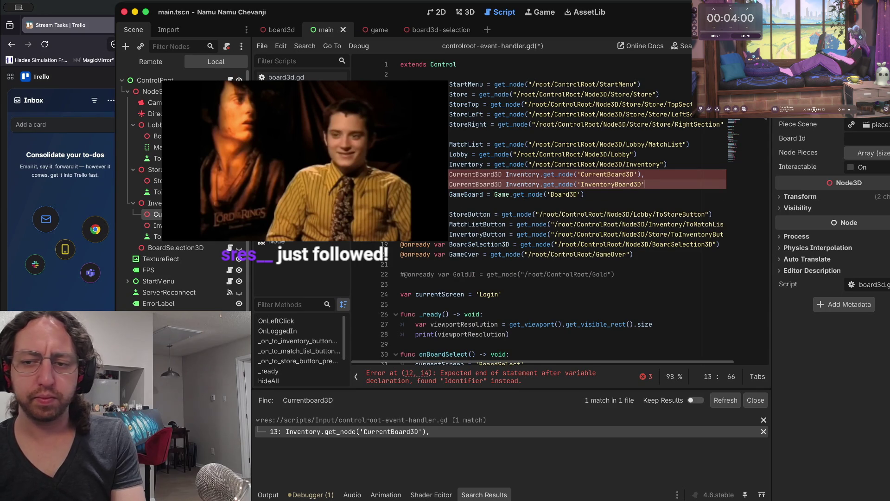
key(BackSpace)
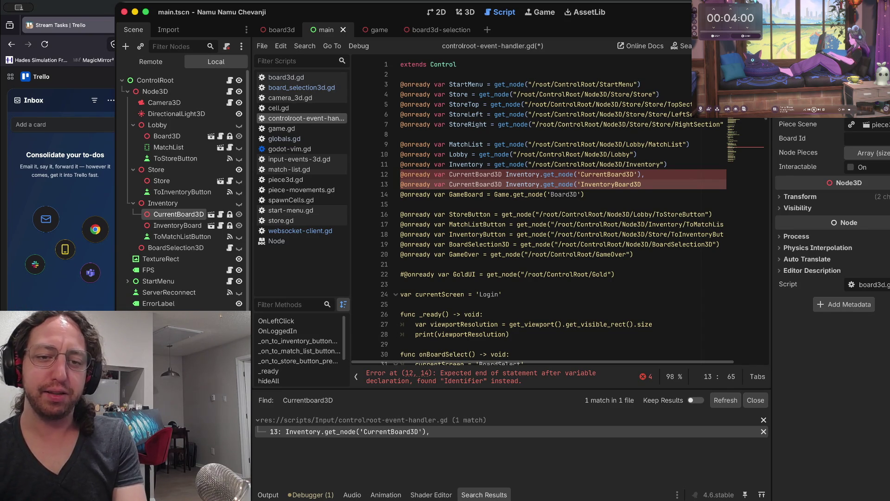
- Fix the trailing commas and closing parentheses on lines 12–13 and save
text('),)
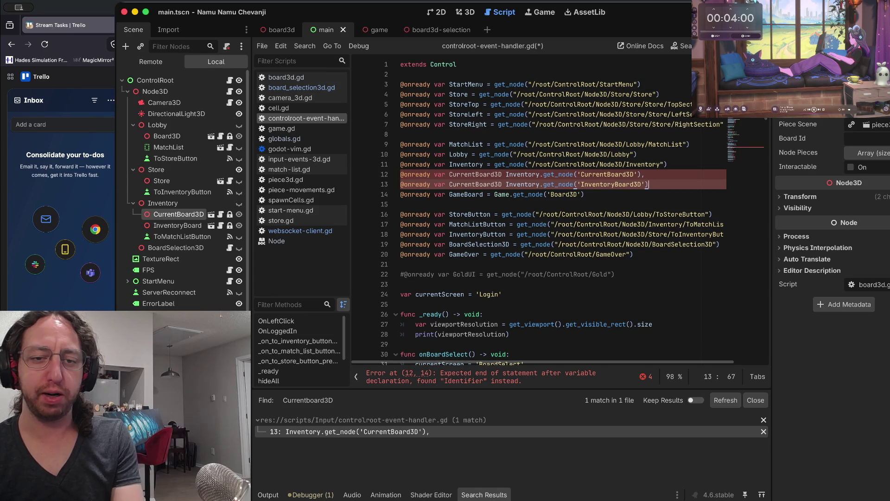
click(403, 184)
key(w)
key(w)
key($)
key(x)
key(k)
key(x)
key(x)
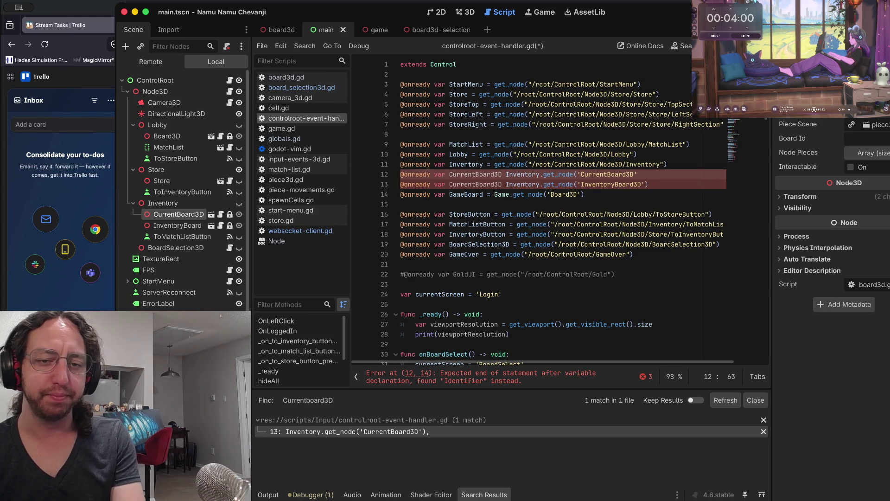
text(a))
key(ctrl+s)
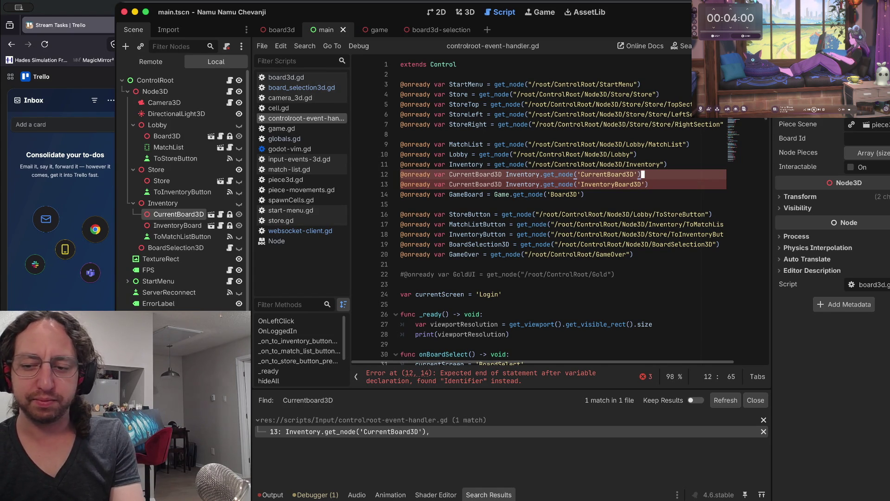
- Replace the duplicate CurrentBoard3D name on line 13 with an Inventory3D variable name
key(Down)
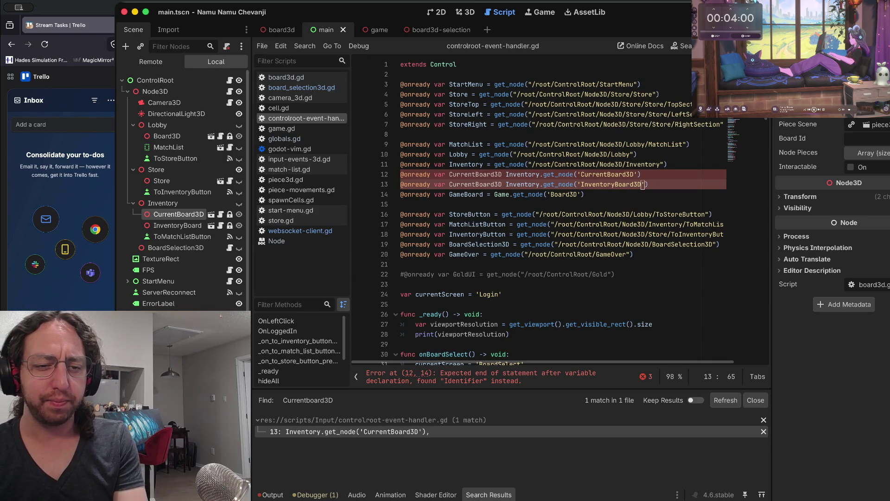
key(0)
key(w)
key(w)
key(w)
key(d)
key(b)
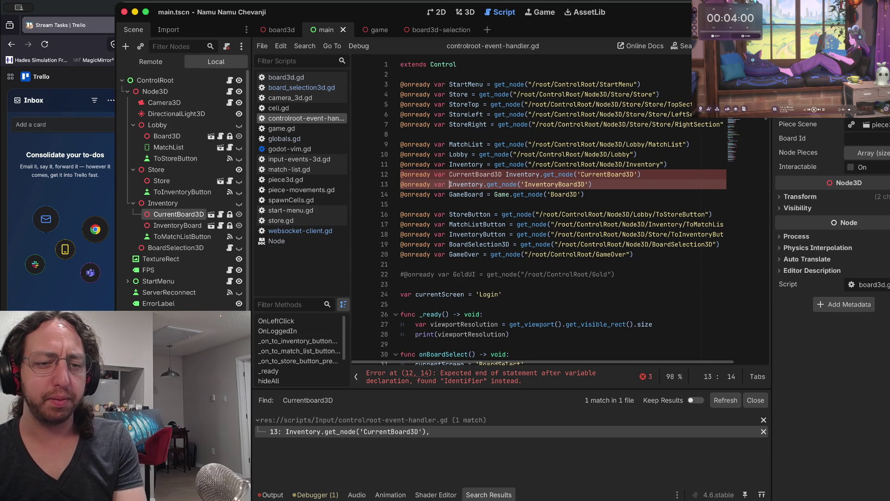
text(ki=)
key(Down)
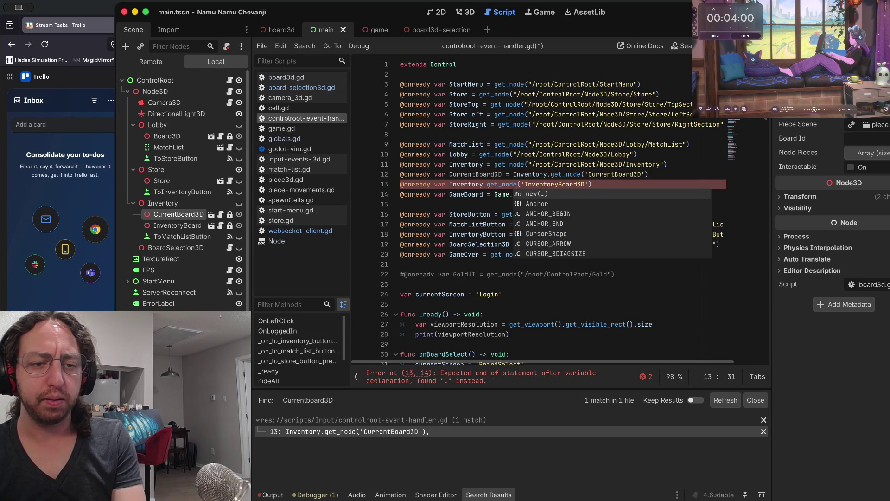
key(Left)
key(Left)
key(Left)
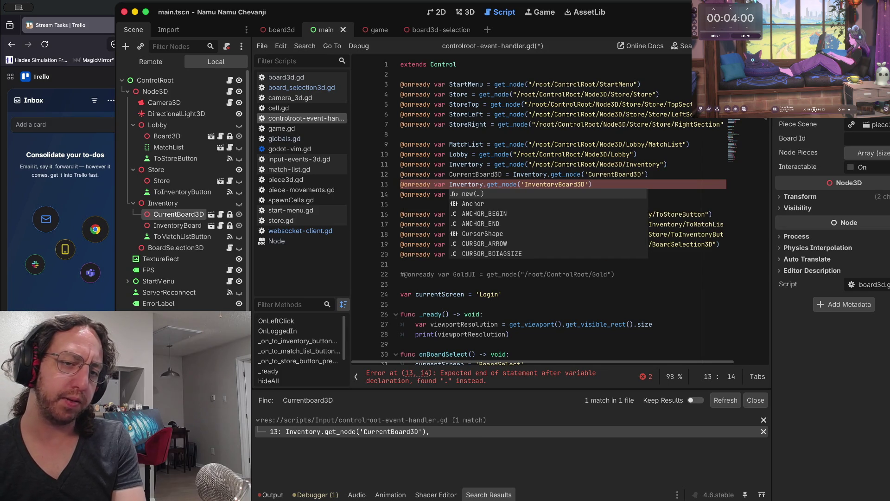
text(i)
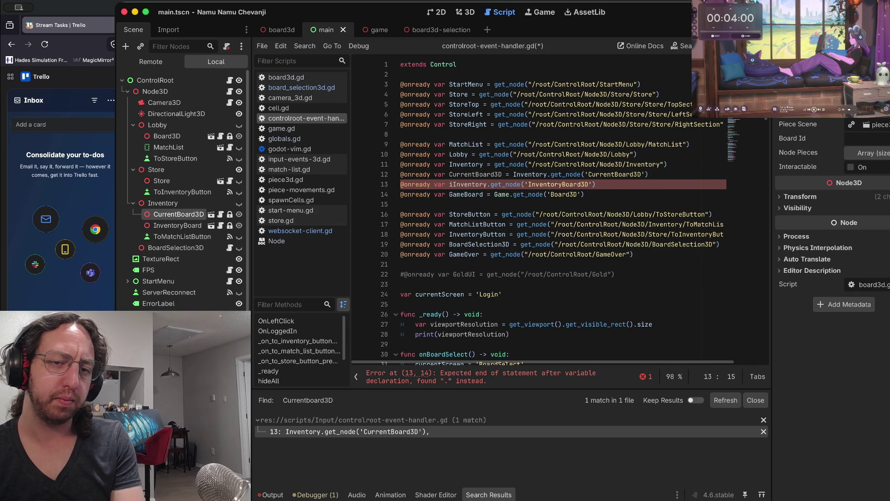
text(nV)
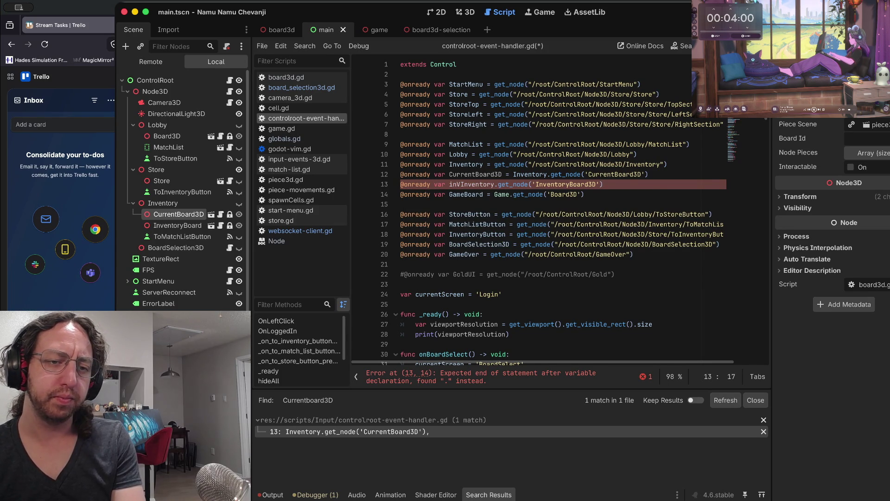
key(BackSpace)
key(BackSpace)
key(BackSpace)
text(Invto)
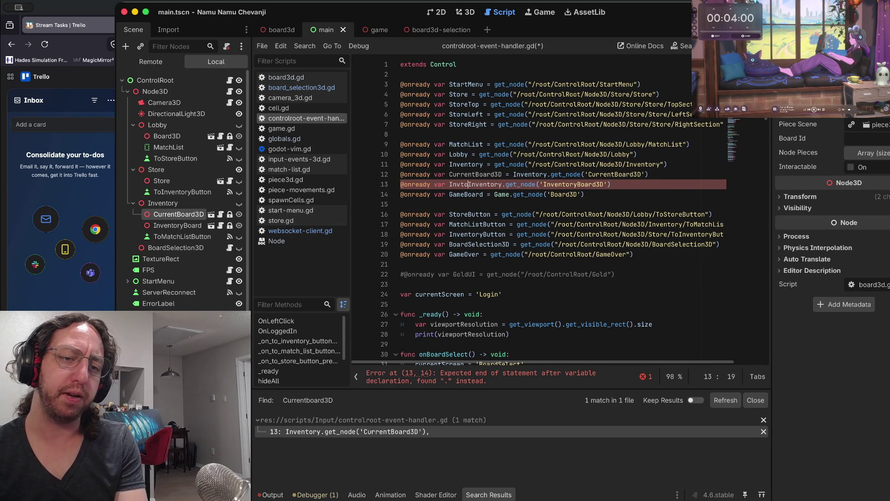
key(BackSpace)
key(BackSpace)
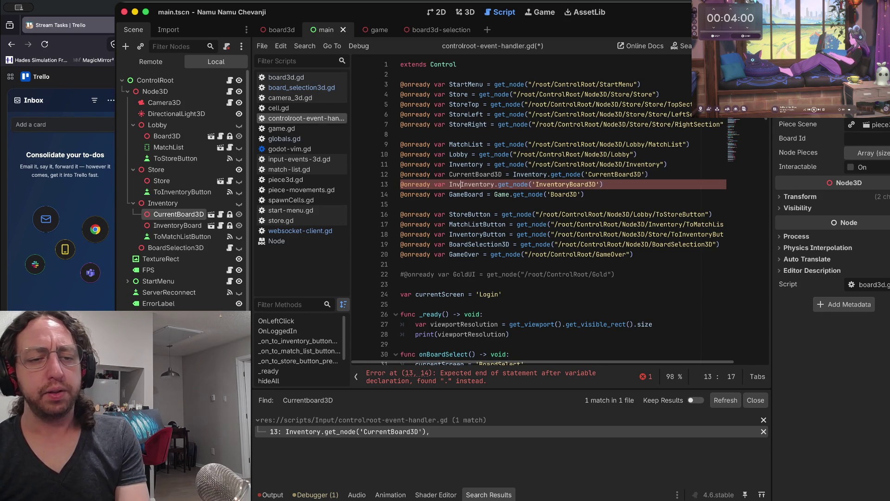
text(tory)
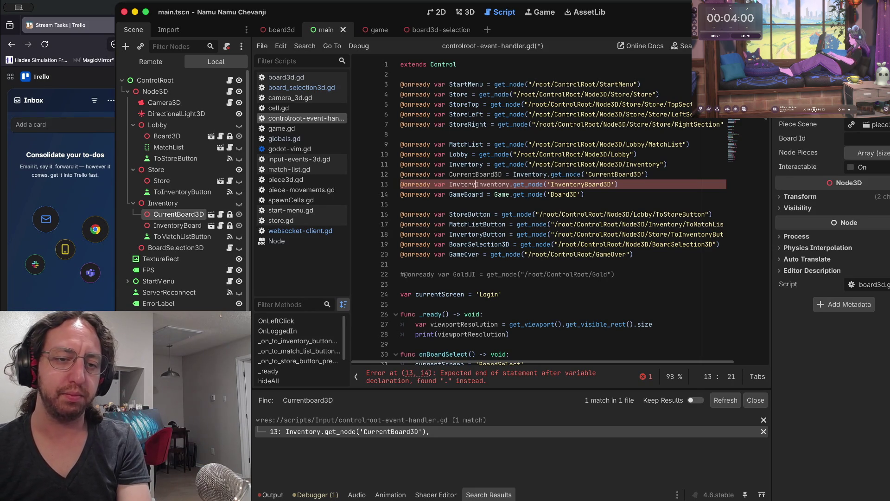
text(3D)
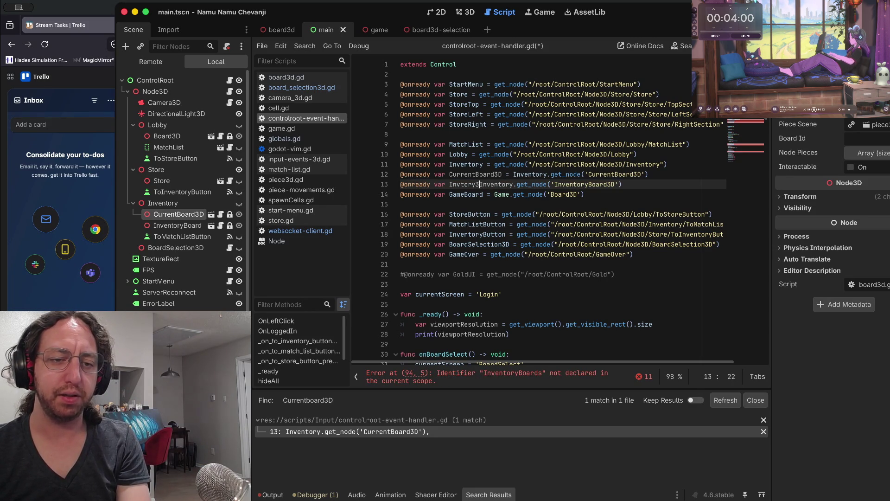
text( =)
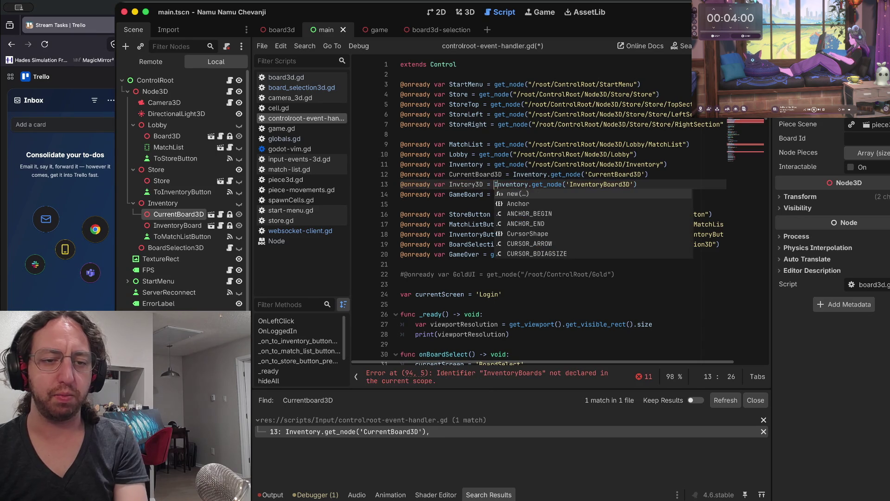
key(ctrl+s)
- Rename the variables to InventoryBoard and CurrentBoard, dropping the 3D suffix, and save
key(ctrl+Left)
key(ctrl+Left)
key(Right)
key(Right)
key(Right)
key(Right)
key(Right)
key(Right)
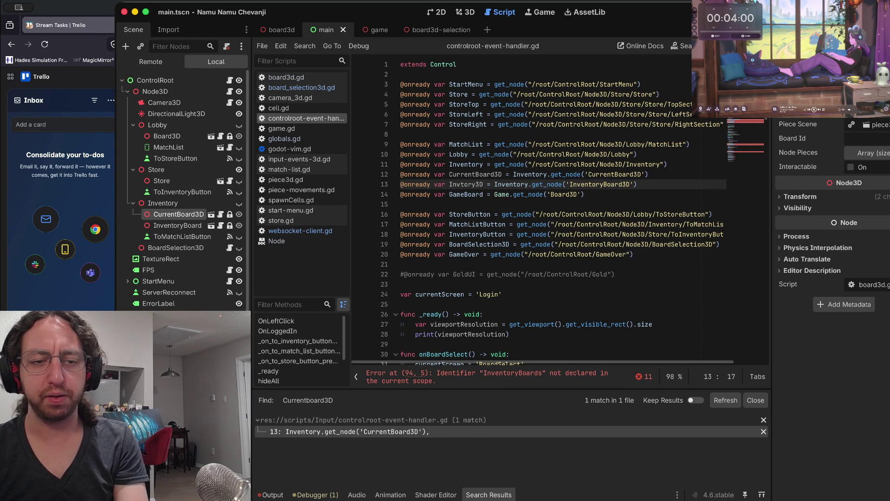
key(Right)
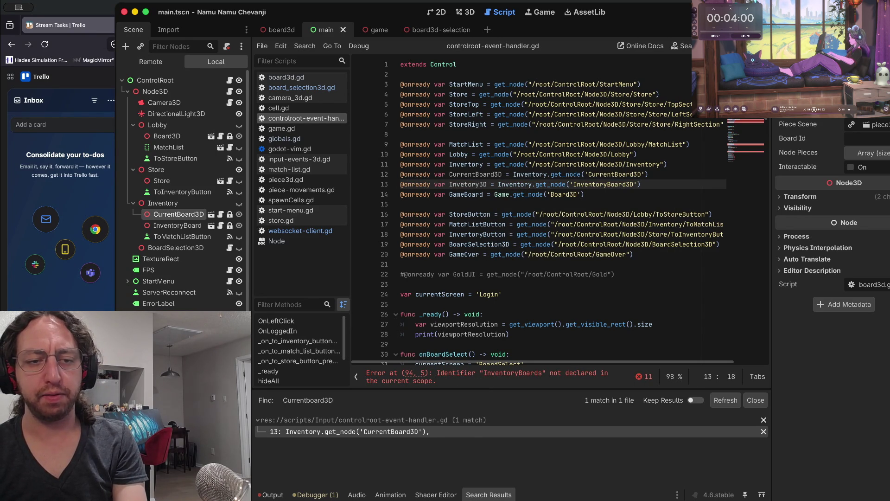
text(n)
key(ctrl+s)
key(b)
key(d)
key(w)
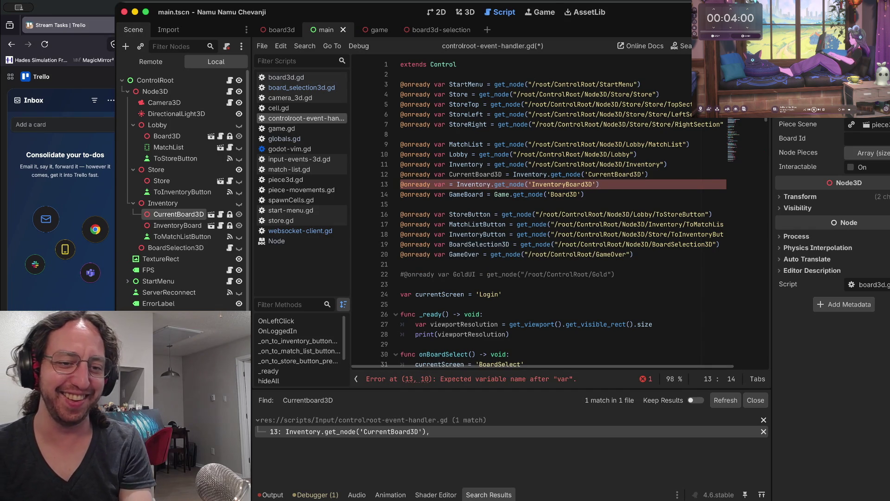
text(Inv)
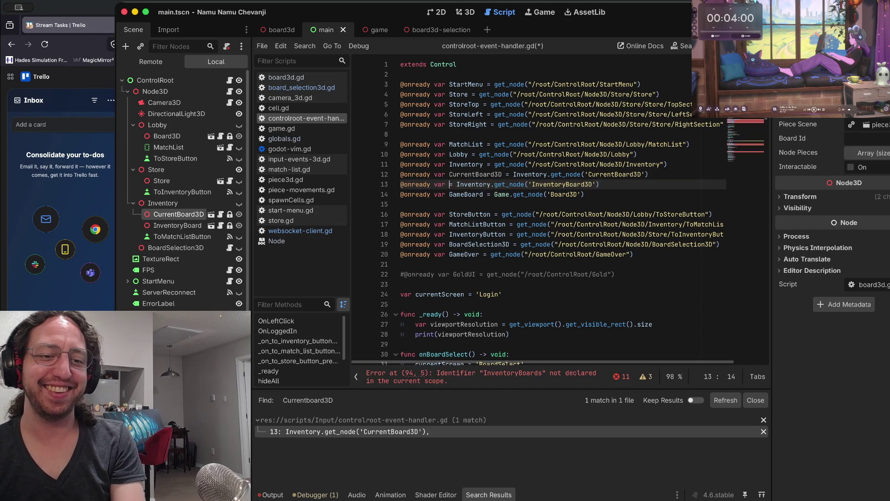
text(entory3D)
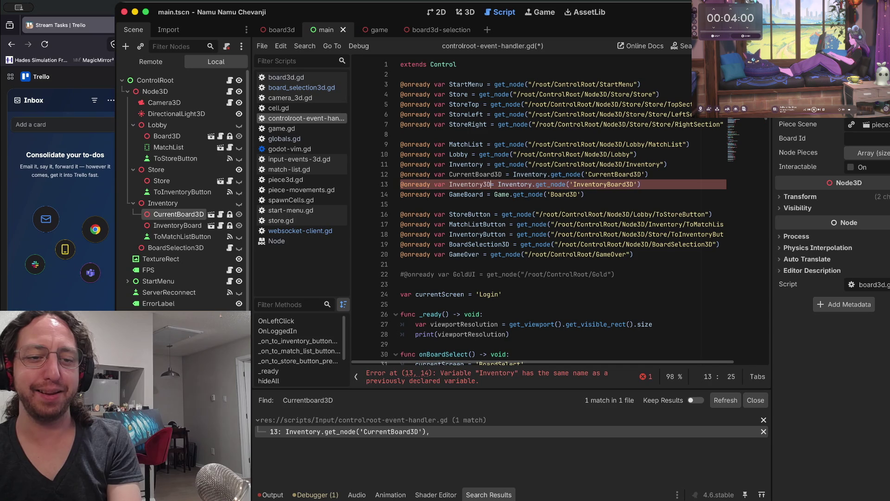
text(=)
click(475, 184)
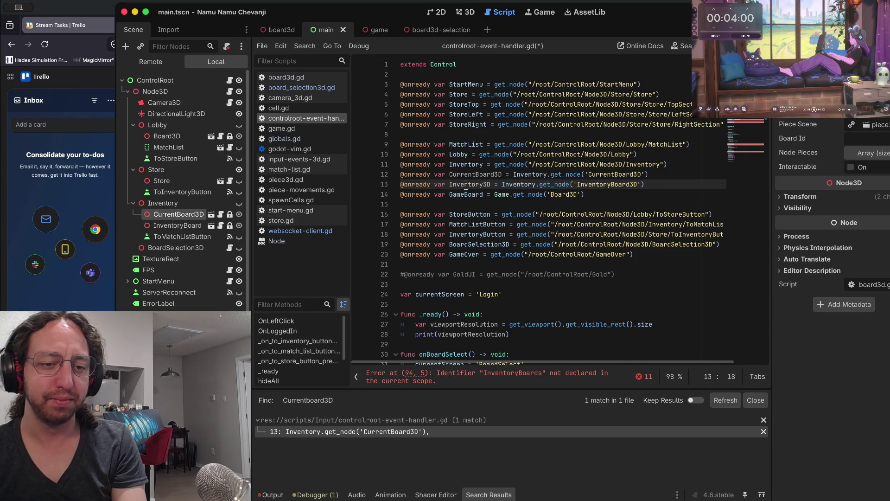
text(Board)
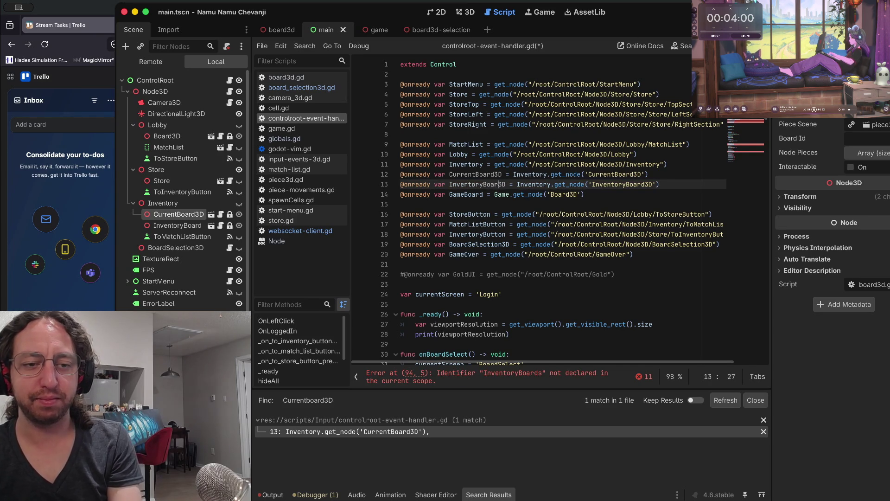
key(Delete)
key(Delete)
key(Up)
key(Left)
key(Left)
key(Delete)
key(Delete)
key(ctrl+s)
key(Down)
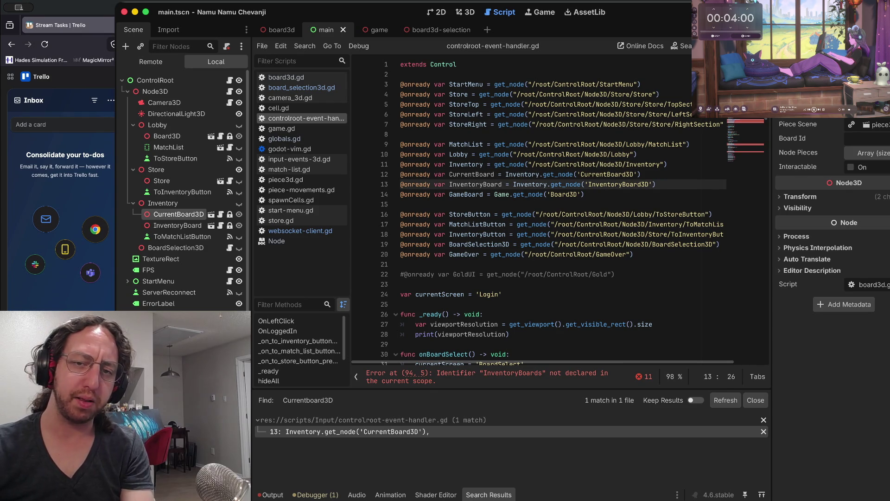
- Replace InventoryBoards with CurrentBoard on line 94, checking the line 12 declaration
scroll(554, 210, down, 20)
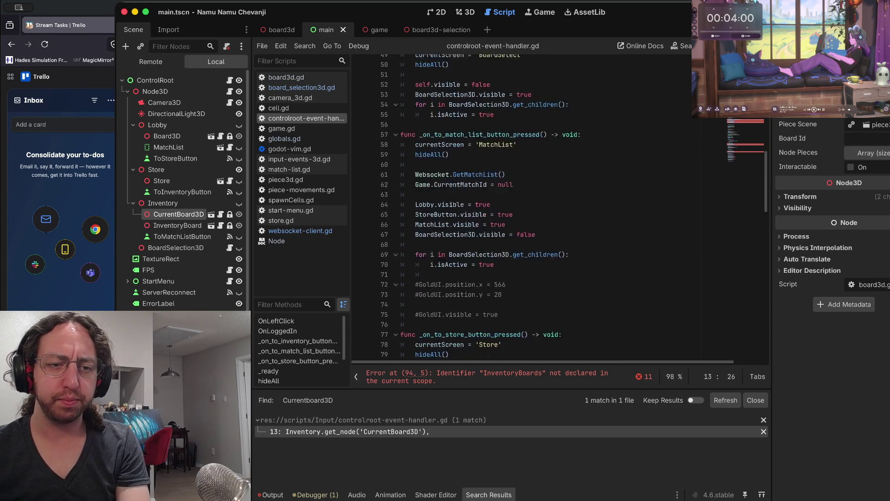
scroll(553, 210, up, 6)
scroll(554, 210, down, 5)
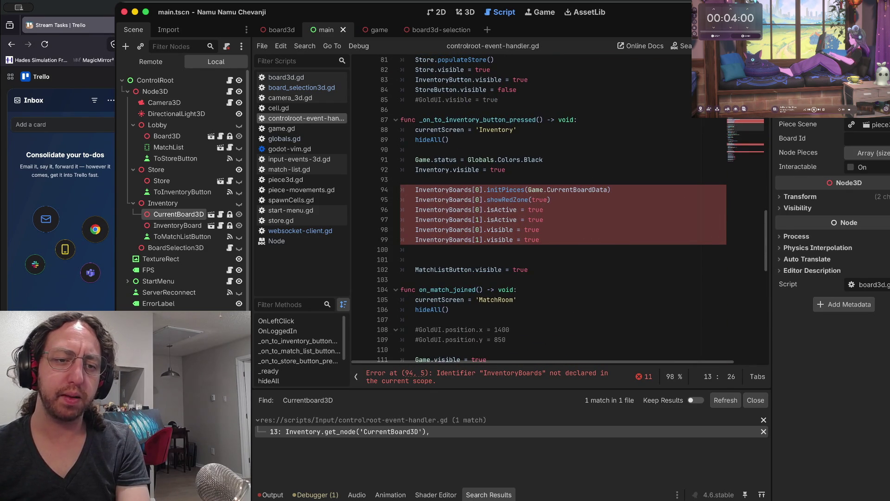
click(478, 189)
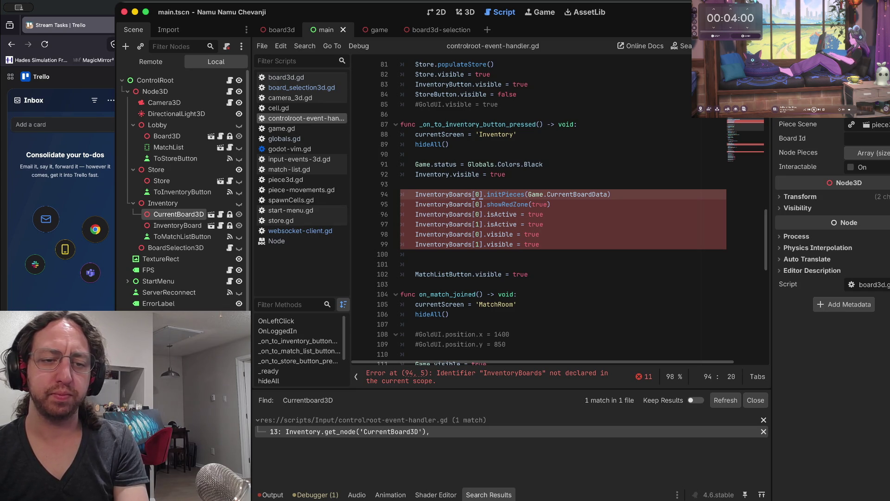
key(alt+BackSpace)
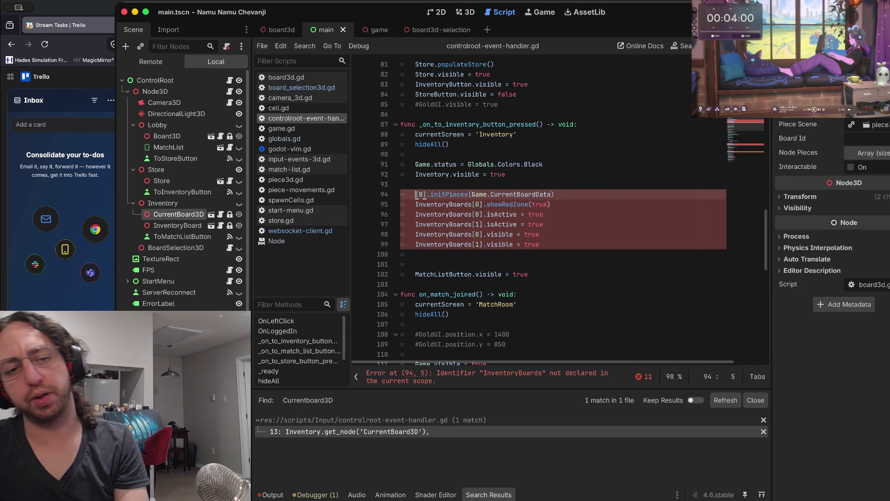
scroll(538, 214, up, 20)
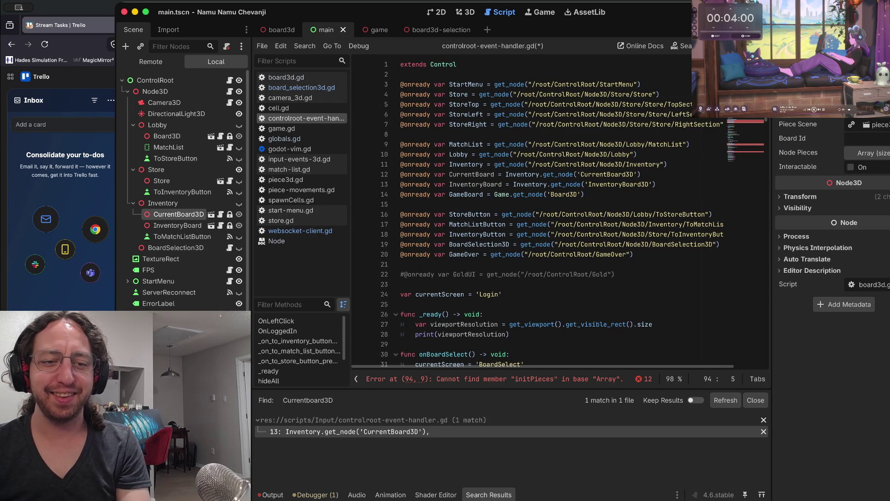
double_click(472, 174)
scroll(472, 175, down, 20)
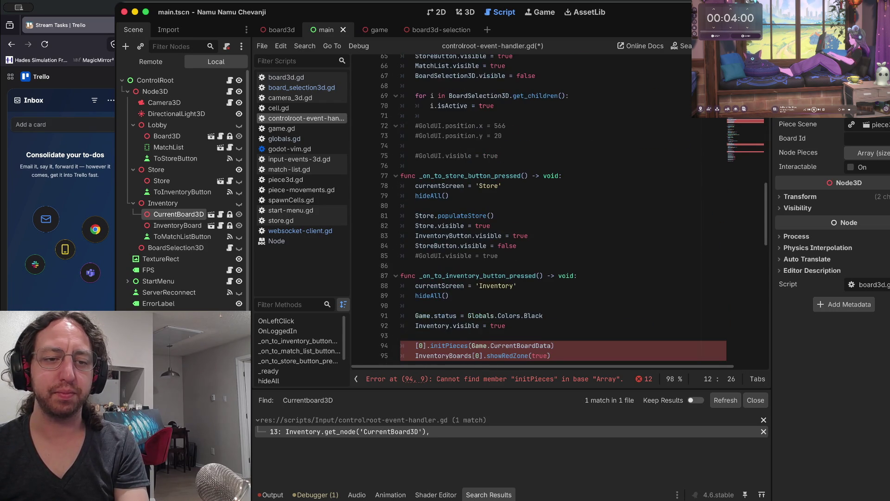
click(402, 199)
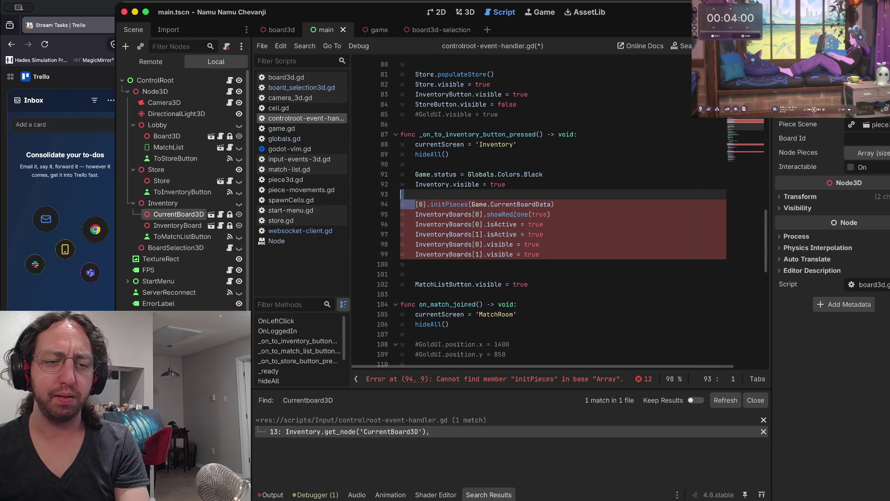
text(CurrentBoard)
- Swap InventoryBoards for CurrentBoard on the following handler lines as well
click(465, 214)
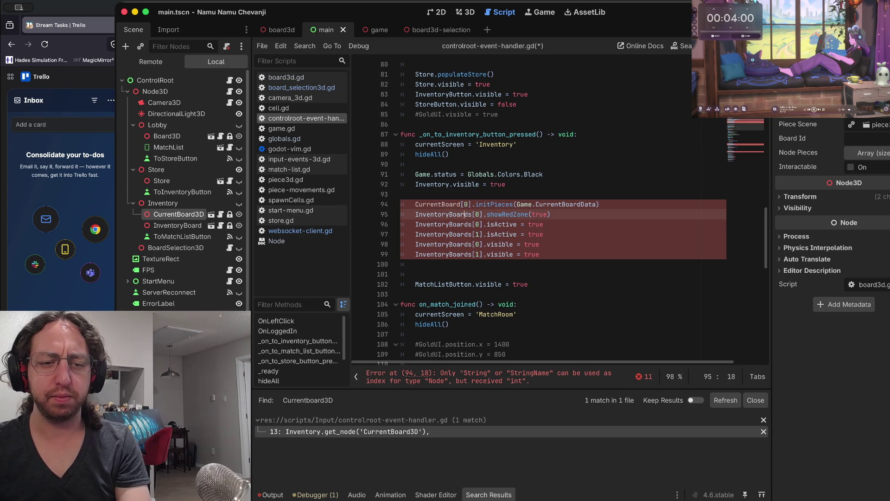
key(ctrl+BackSpace)
text(CurrentBoard)
key(Down)
key(ctrl+BackSpace)
text(CurrentBoard)
key(Down)
key(Down)
key(ctrl+BackSpace)
text(CurrentBoard)
- Insert blank lines around the CurrentBoard[0].visible line and remove an extra one
click(544, 234)
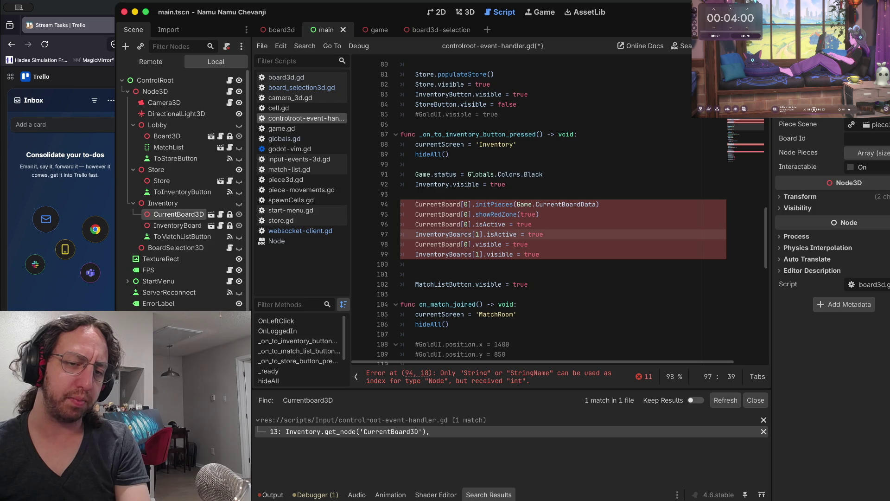
drag(528, 245, 400, 245)
click(528, 245)
click(416, 254)
key(Return)
key(Up)
key(Up)
key(Up)
key(Down)
key(Down)
key(Down)
key(Return)
key(Home)
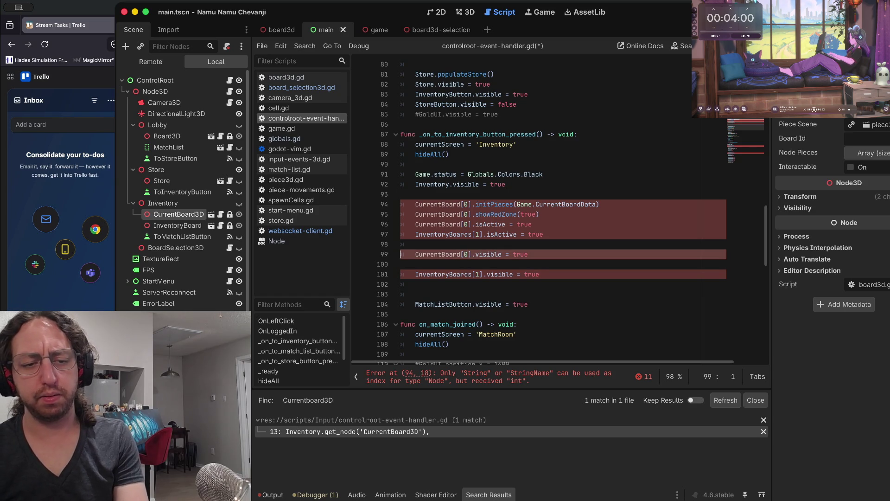
key(Down)
key(BackSpace)
key(Up)
key(Up)
key(Up)
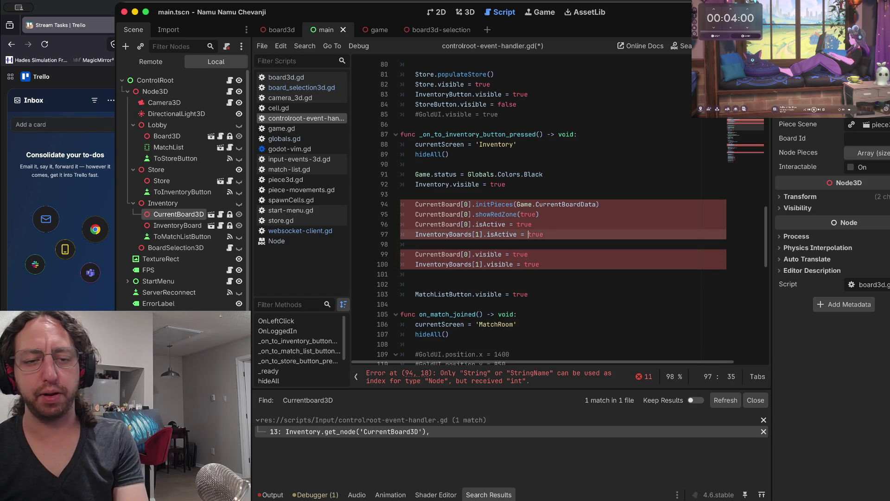
- Copy the CurrentBoard[0].visible line and paste it below the isActive line
key(Return)
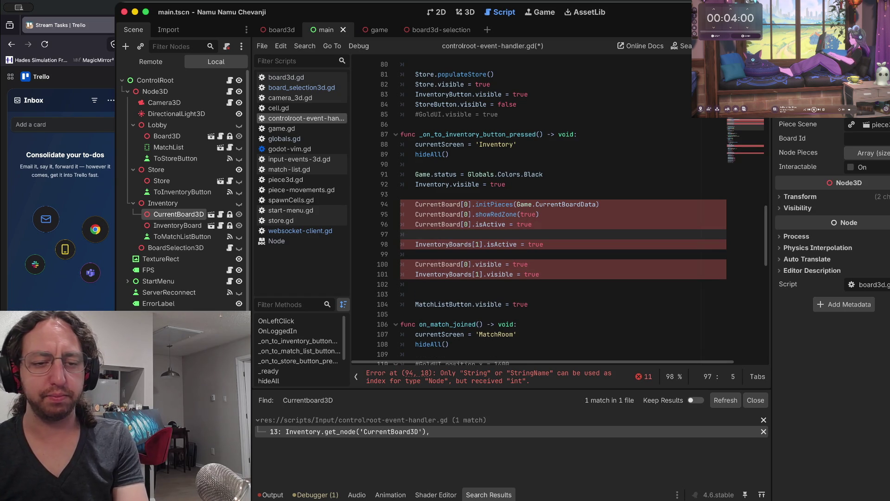
key(Down)
key(Down)
key(Down)
key(Home)
key(shift+Down)
key(ctrl+c)
key(Up)
key(Up)
key(Up)
key(ctrl+v)
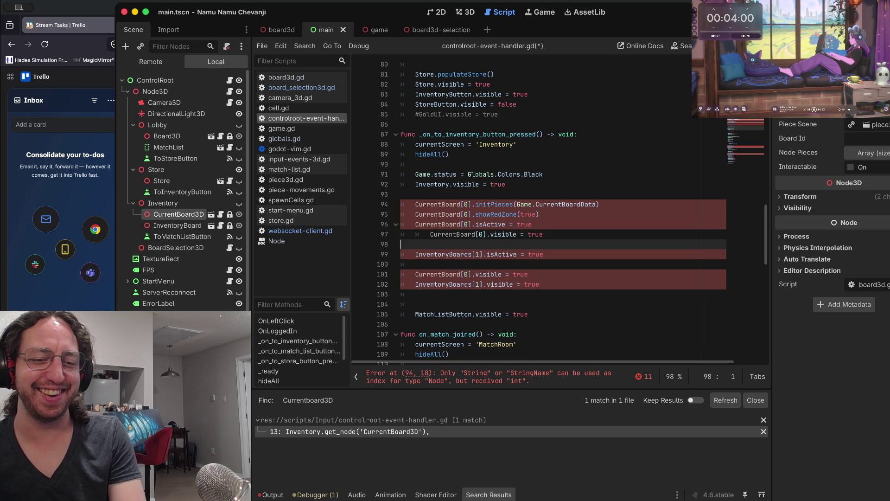
key(Return)
key(Up)
key(Up)
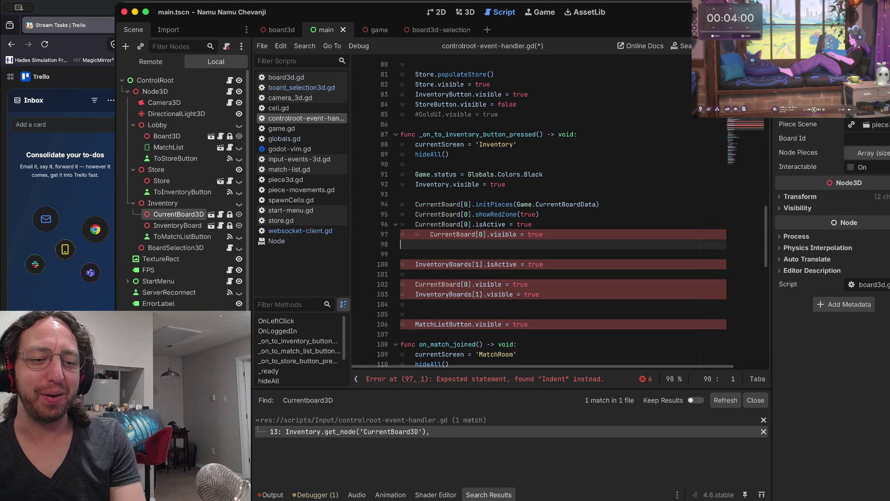
- Revert the rearrangement, restoring InventoryBoards on the later lines and CurrentBoard on line 96
key(ctrl+shift+k)
key(ctrl+shift+k)
key(ctrl+shift+k)
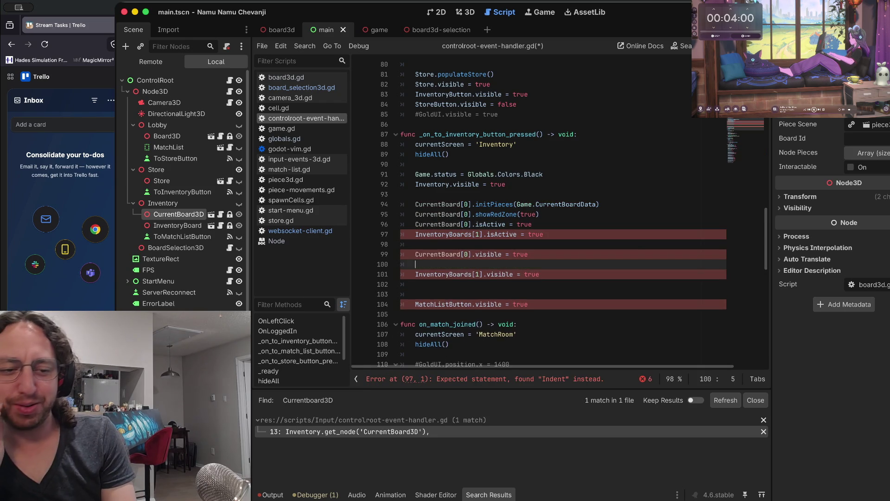
key(Down)
key(ctrl+shift+k)
key(Home)
key(ctrl+Delete)
text(InventoryBoards)
key(Up)
key(Up)
key(Home)
key(ctrl+Delete)
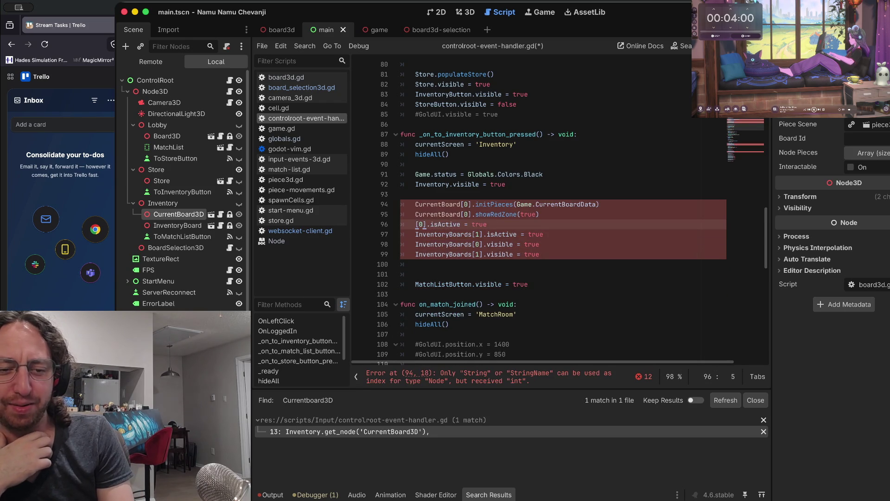
text(InventoryBoards)
key(ctrl+z)
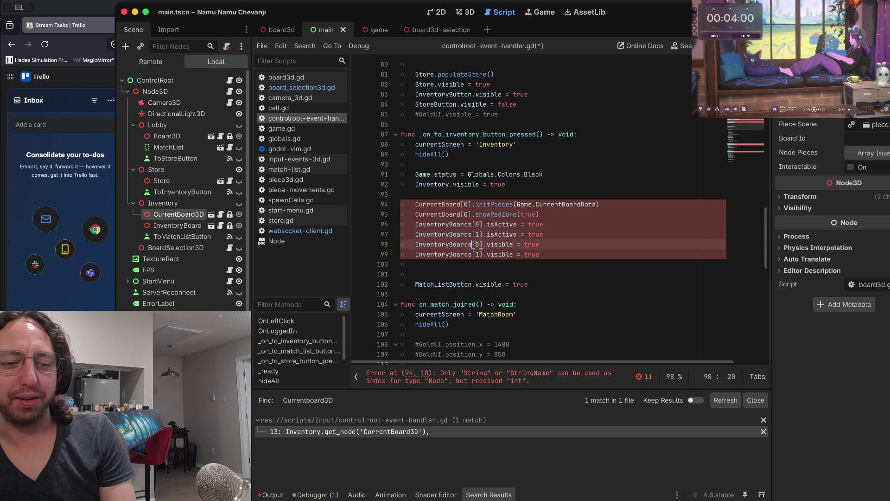
key(ctrl+z)
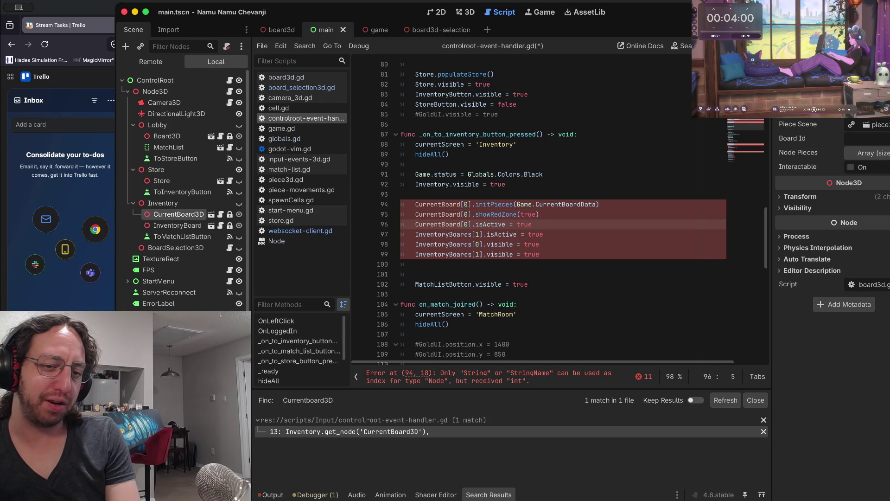
- Change the index on line 98 to 1 and select CurrentBoard on line 96 to find its uses
click(539, 245)
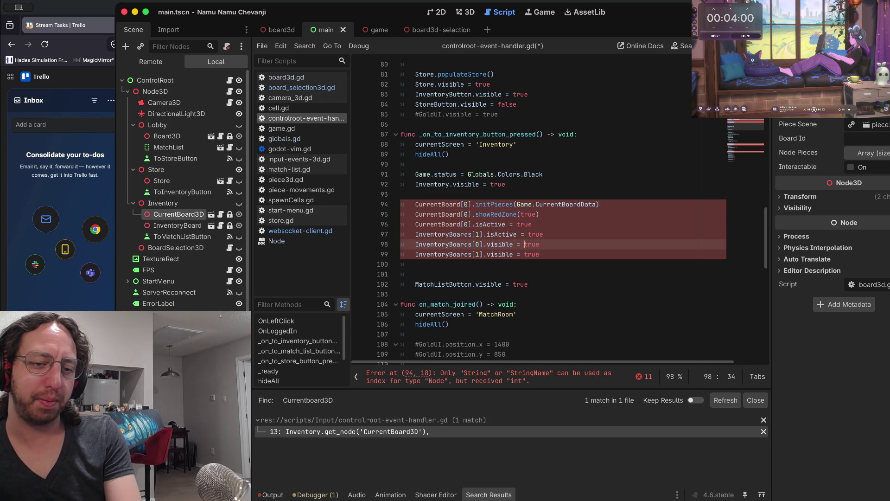
key(Left)
key(BackSpace)
text(1)
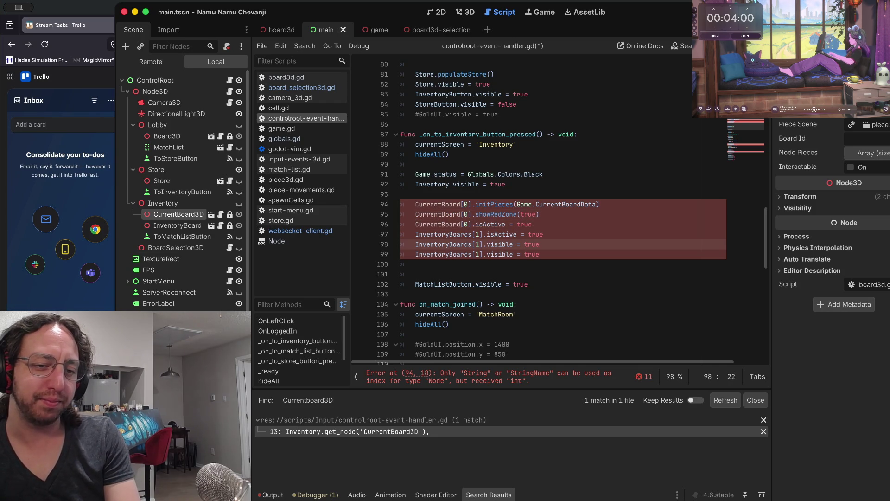
click(442, 224)
double_click(442, 224)
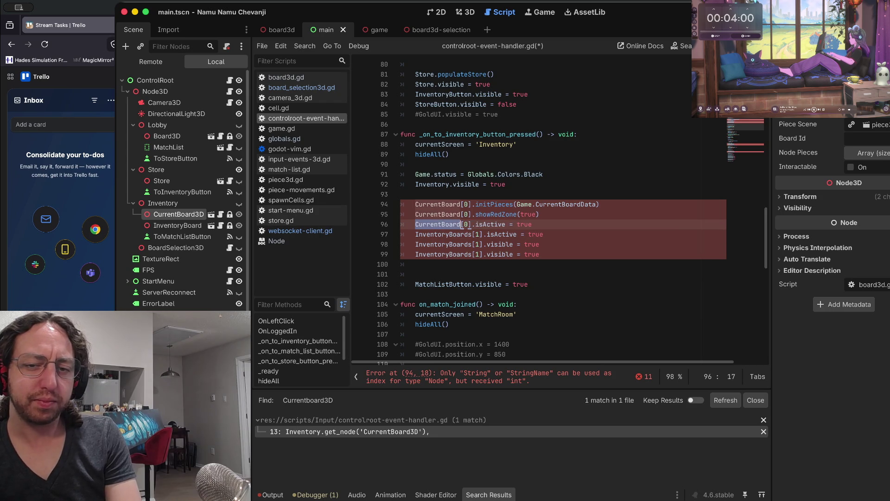
- Replace InventoryBoards with CurrentBoard on line 129 of hideAll and save the script
scroll(510, 185, down, 10)
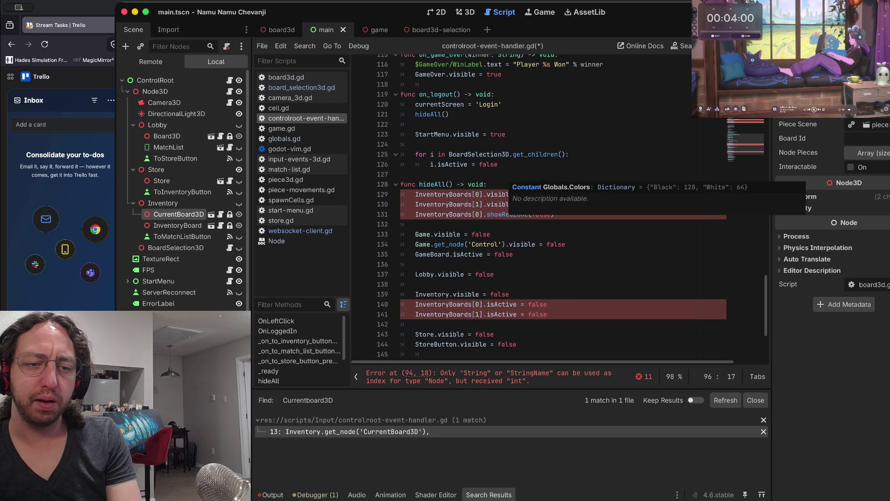
drag(543, 204, 415, 204)
click(453, 204)
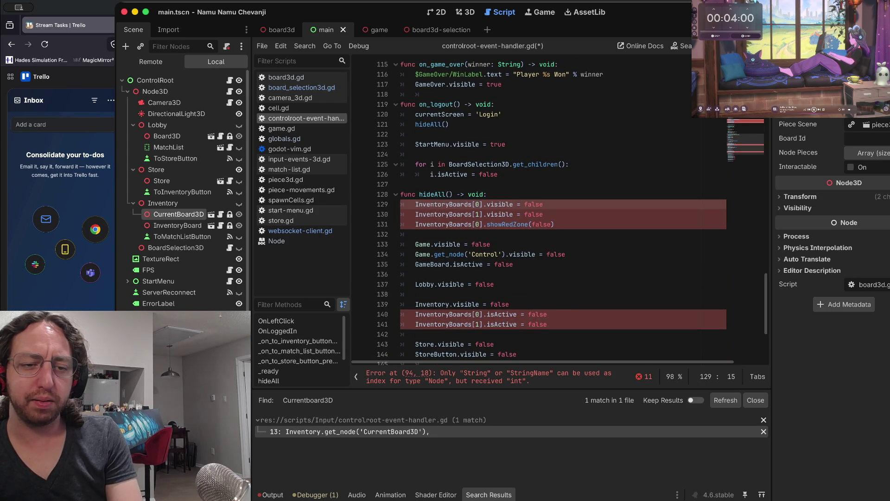
key(ctrl+z)
key(ctrl+z)
key(ctrl+z)
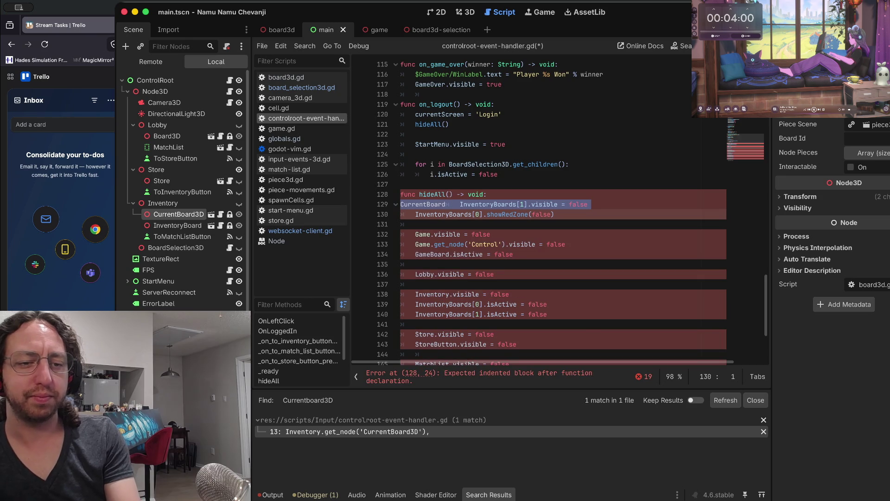
key(ctrl+z)
key(ctrl+z)
key(ctrl+z)
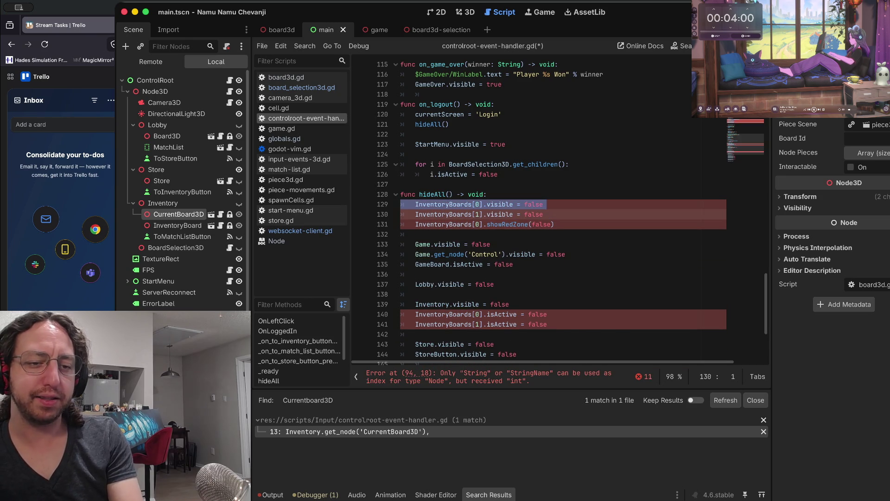
key(ctrl+shift+z)
key(ctrl+shift+z)
key(ctrl+shift+z)
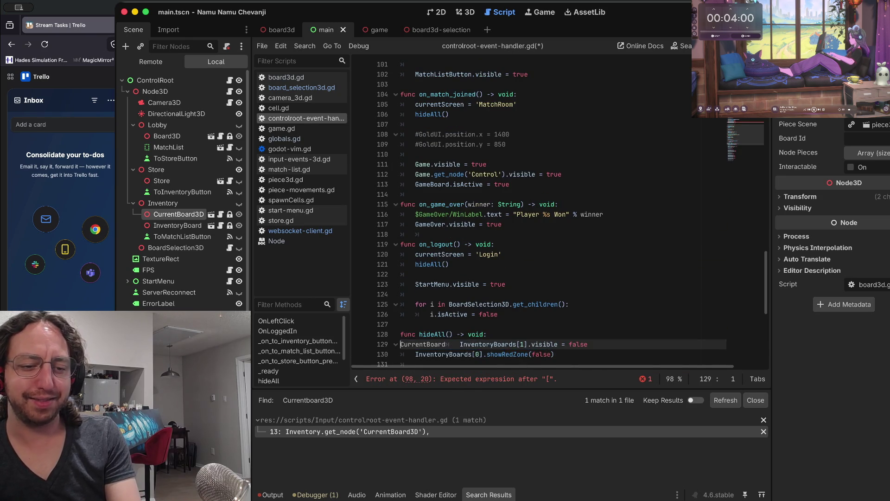
key(ctrl+z)
key(ctrl+z)
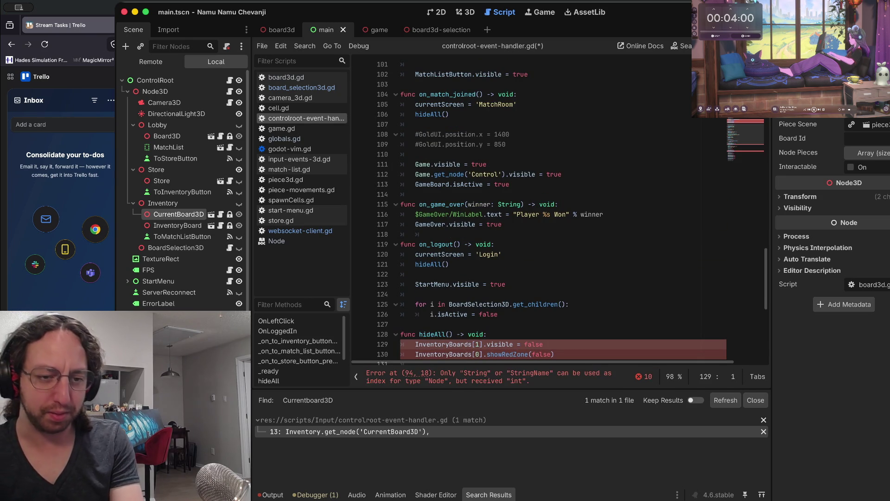
key(ctrl+z)
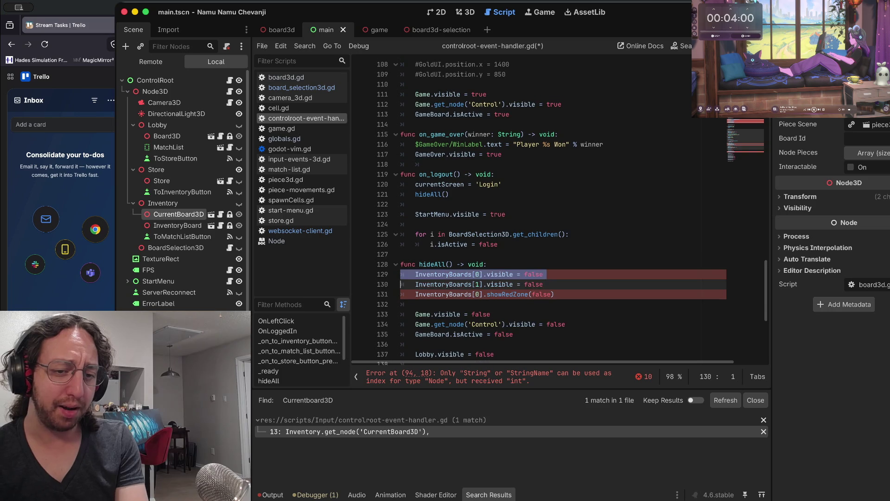
double_click(444, 274)
text(CurrentBoard)
key(ctrl+s)
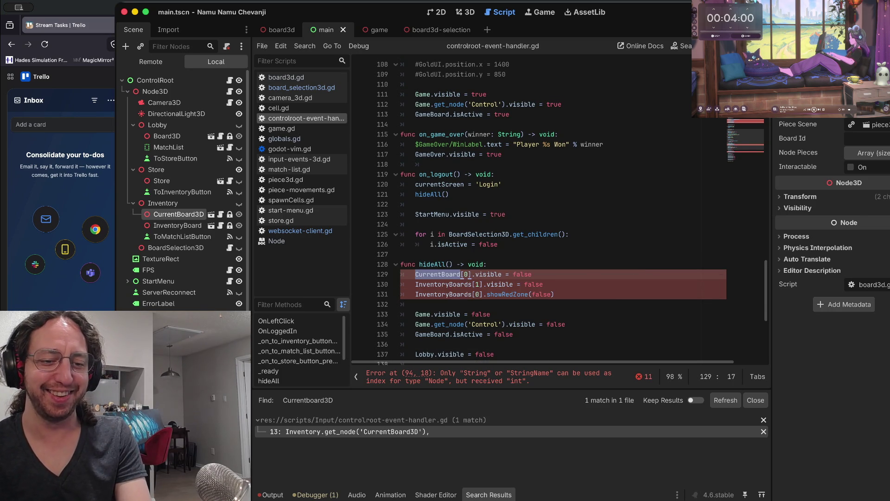
- Replace InventoryBoards with CurrentBoard on lines 131 and 140 as well
double_click(471, 294)
text(CurrentBoard)
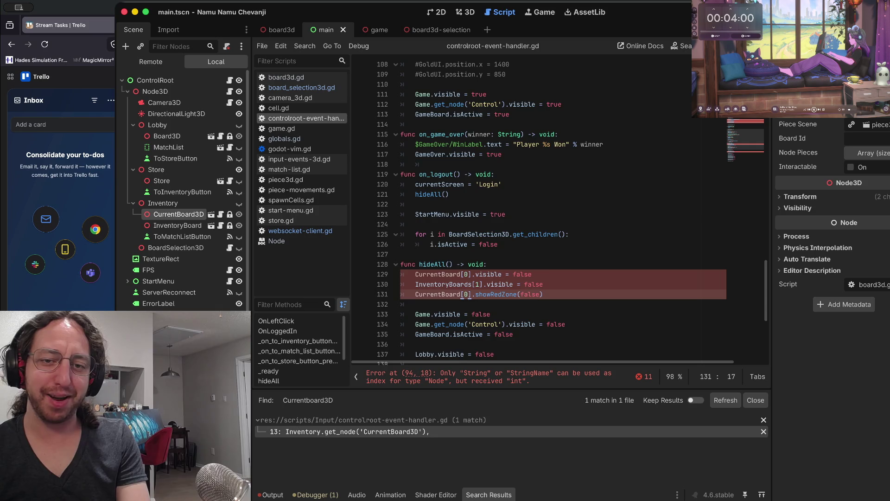
scroll(533, 235, down, 5)
scroll(534, 235, down, 4)
double_click(443, 204)
text(CurrentBoard)
scroll(533, 209, up, 7)
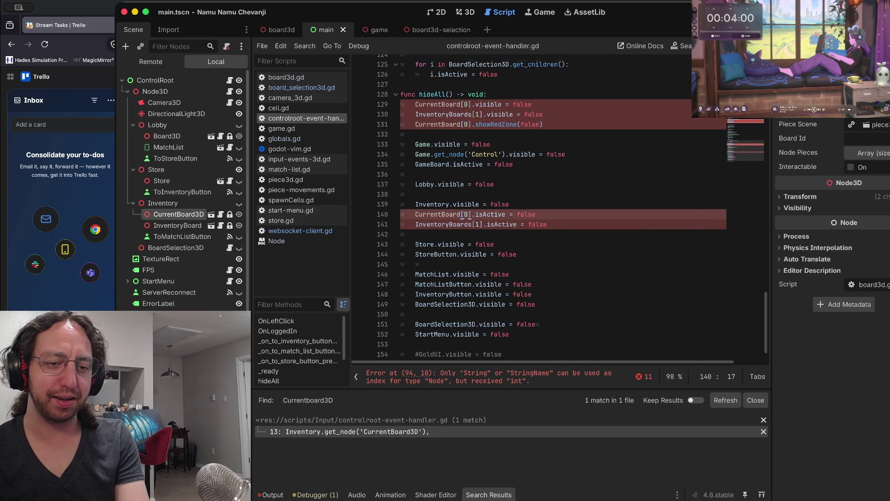
scroll(534, 208, up, 15)
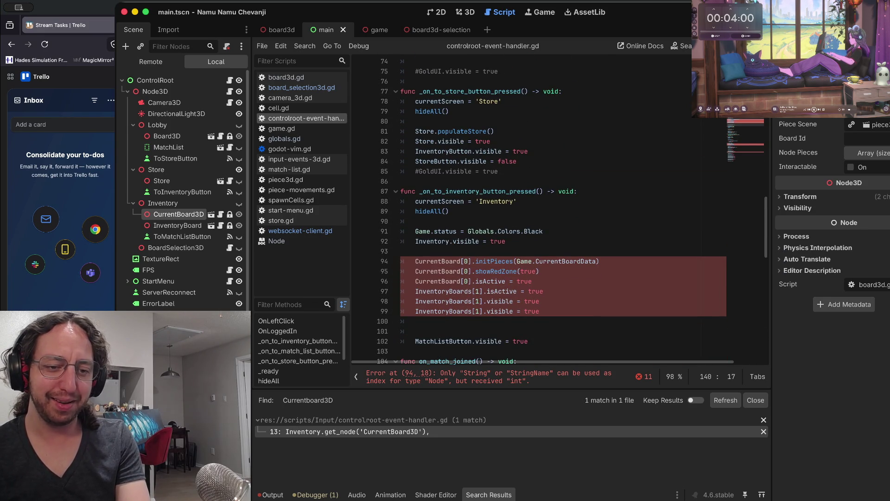
- Delete the [0] index after CurrentBoard on lines 94, 95 and 96
click(476, 261)
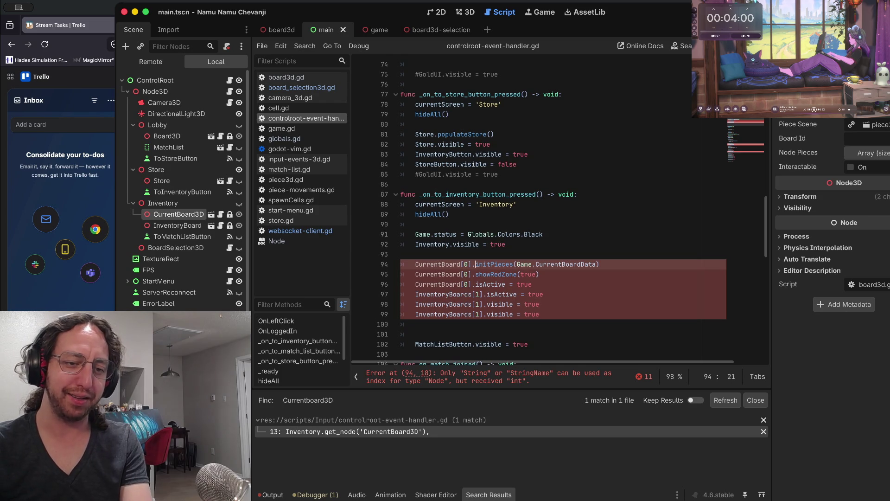
key(BackSpace)
key(BackSpace)
key(BackSpace)
click(469, 274)
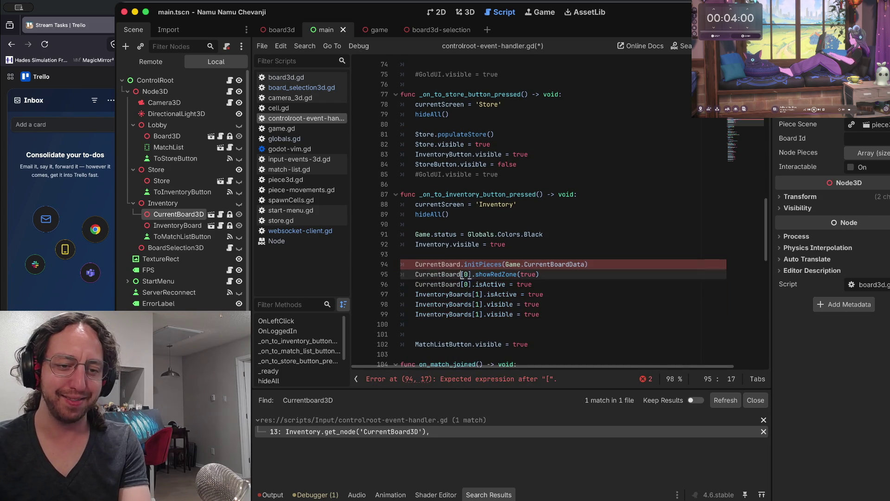
key(Delete)
key(BackSpace)
key(BackSpace)
key(Down)
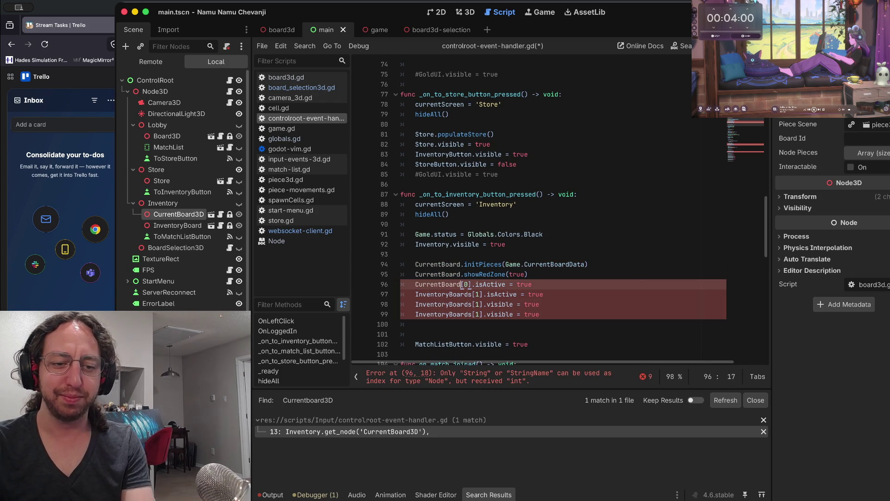
key(Delete)
key(BackSpace)
key(BackSpace)
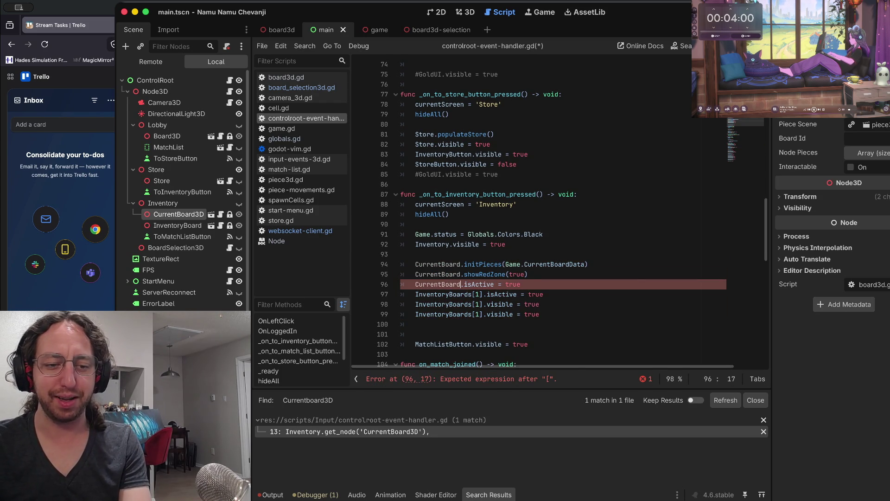
scroll(464, 237, down, 15)
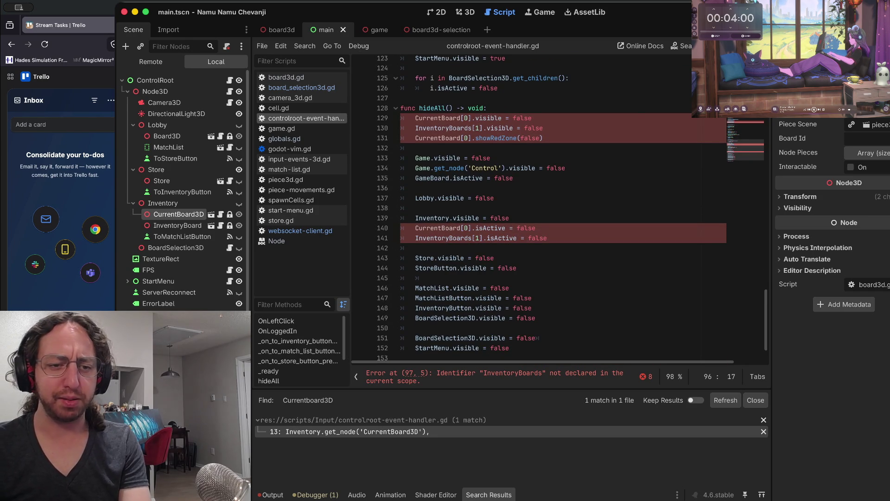
- Strip the [0] index from CurrentBoard on lines 140, 129 and 131, and save
drag(471, 234, 473, 224)
click(472, 234)
key(BackSpace)
key(BackSpace)
key(BackSpace)
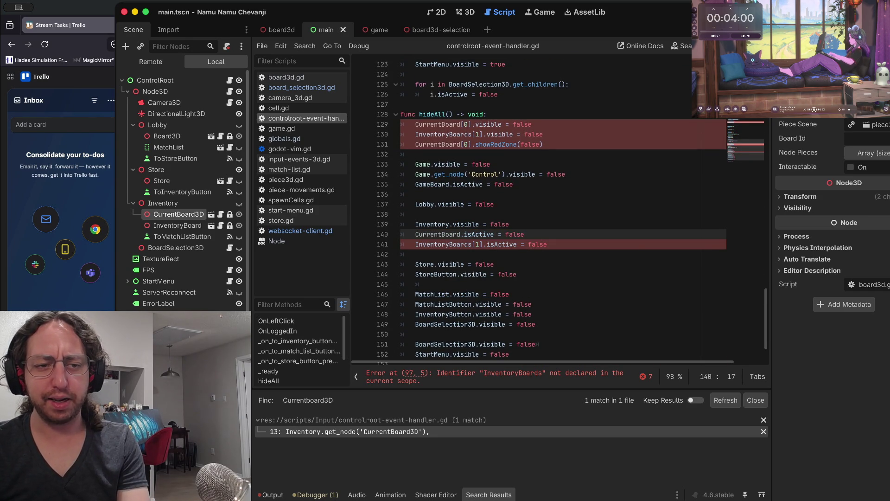
key(Up)
key(Up)
key(Up)
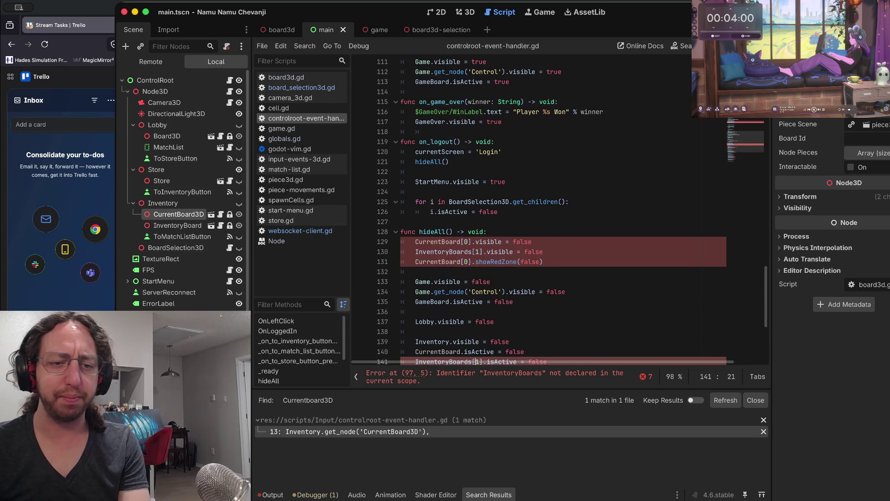
key(Right)
key(BackSpace)
key(BackSpace)
key(BackSpace)
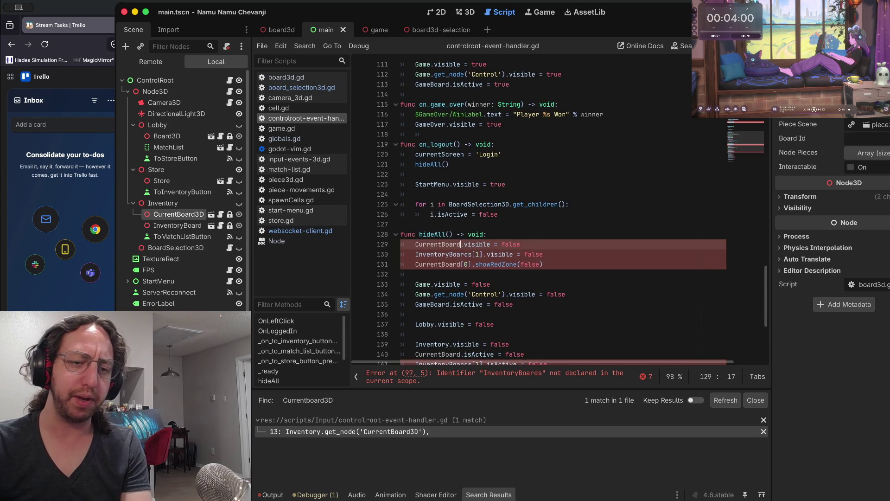
key(Down)
key(Down)
key(Right)
key(Right)
key(BackSpace)
key(BackSpace)
key(BackSpace)
key(ctrl+s)
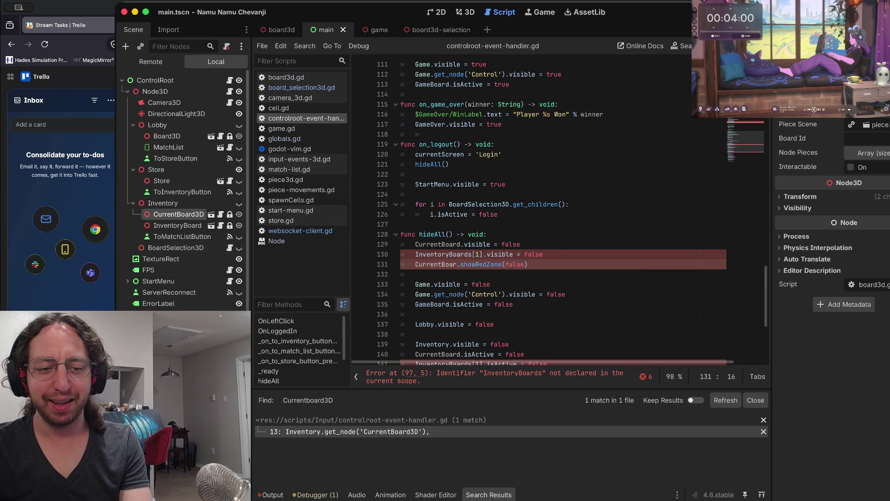
click(453, 254)
click(460, 265)
text(d)
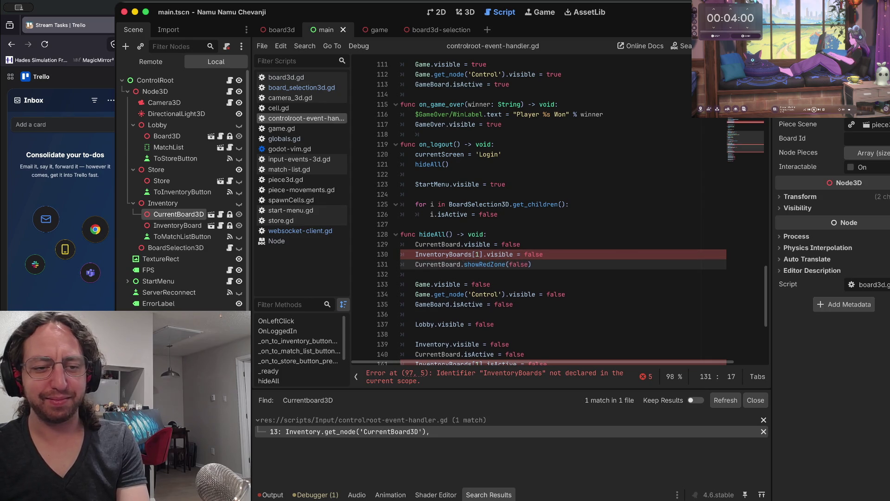
scroll(557, 214, down, 5)
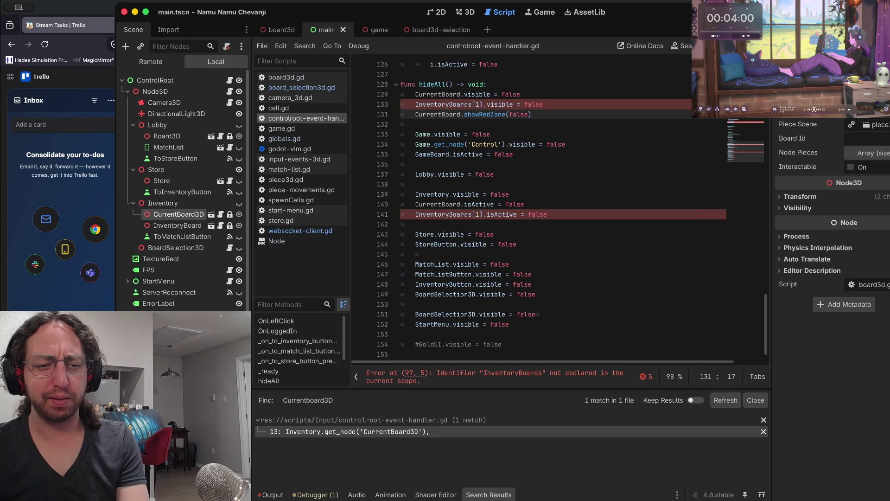
- Change InventoryBoards[1] to InventoryBoard.visible on line 130 and save
click(480, 214)
scroll(557, 208, up, 20)
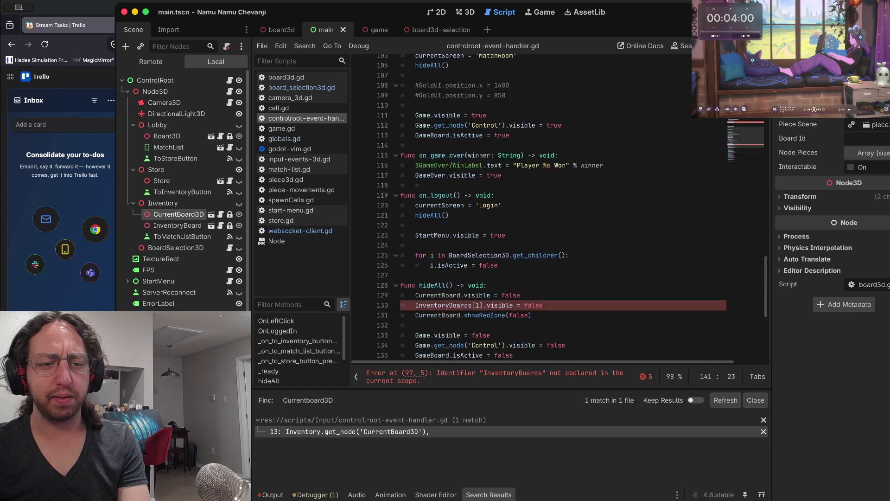
click(502, 184)
scroll(556, 209, down, 20)
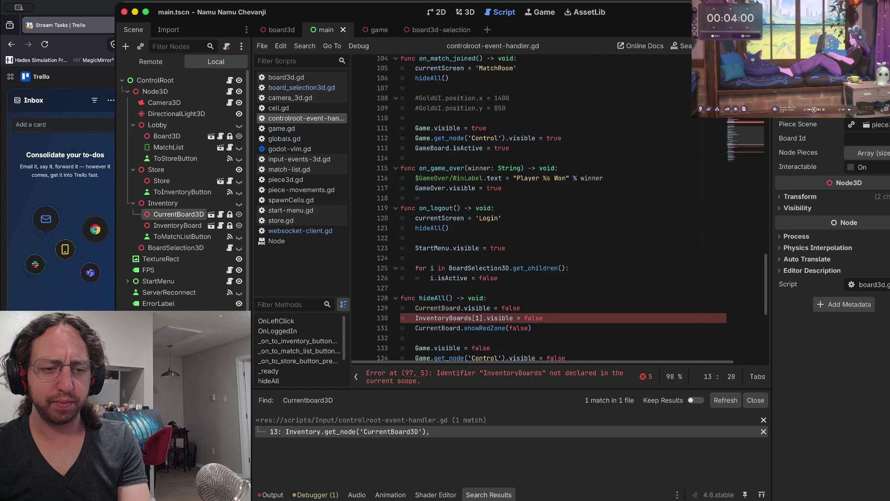
scroll(557, 209, down, 1)
drag(435, 304, 415, 294)
double_click(434, 305)
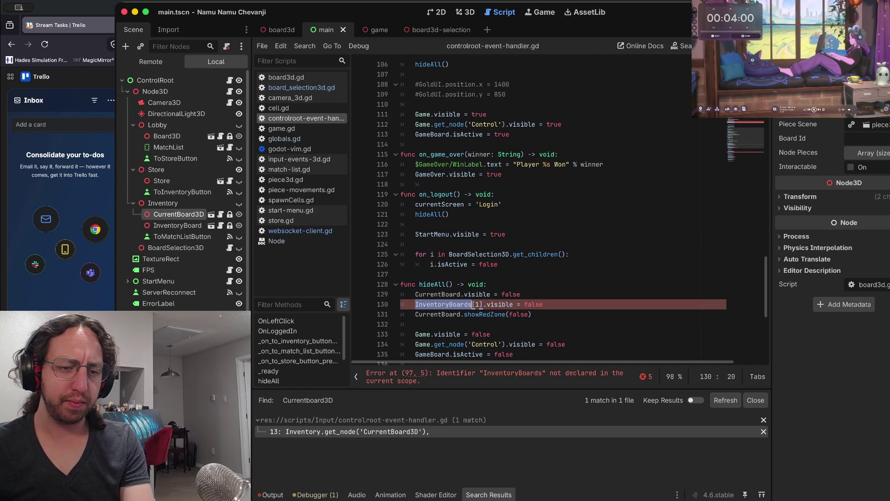
key(Escape)
key(x)
key(x)
key(x)
key(ctrl+s)
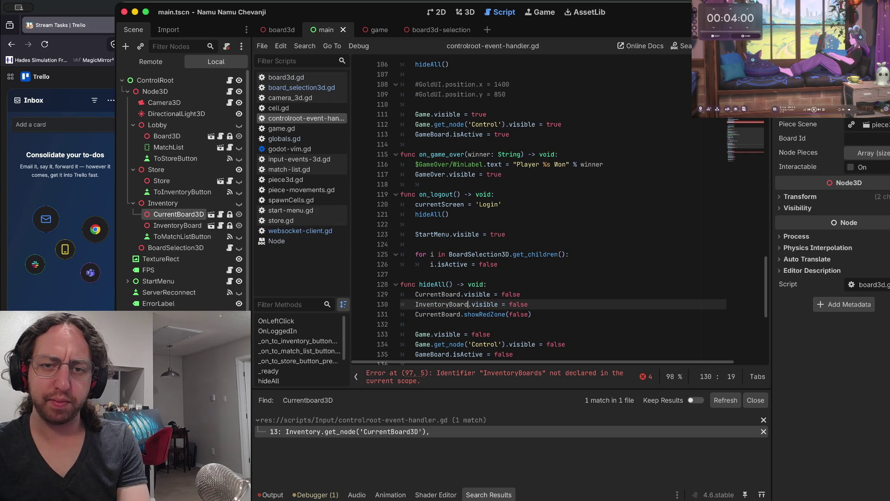
scroll(557, 209, down, 7)
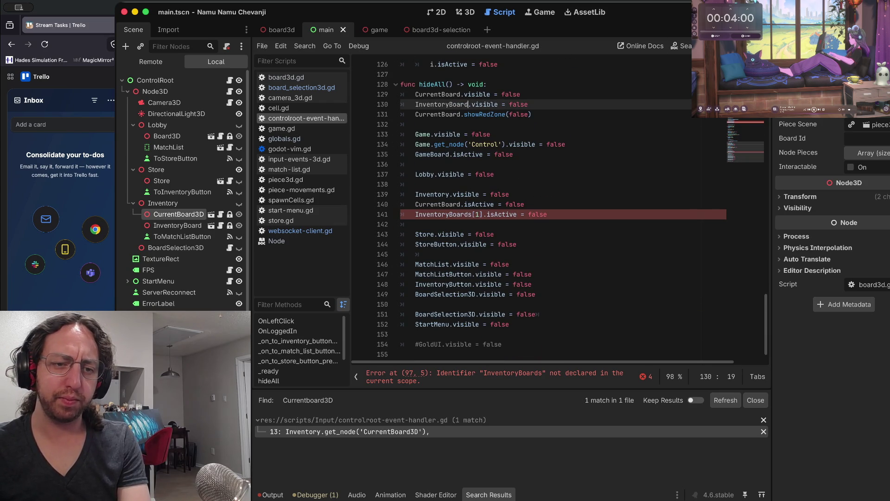
- Change InventoryBoards[1] to InventoryBoard on line 141 and lines 97–99, save, and run the game
click(470, 215)
key(x)
key(x)
key(x)
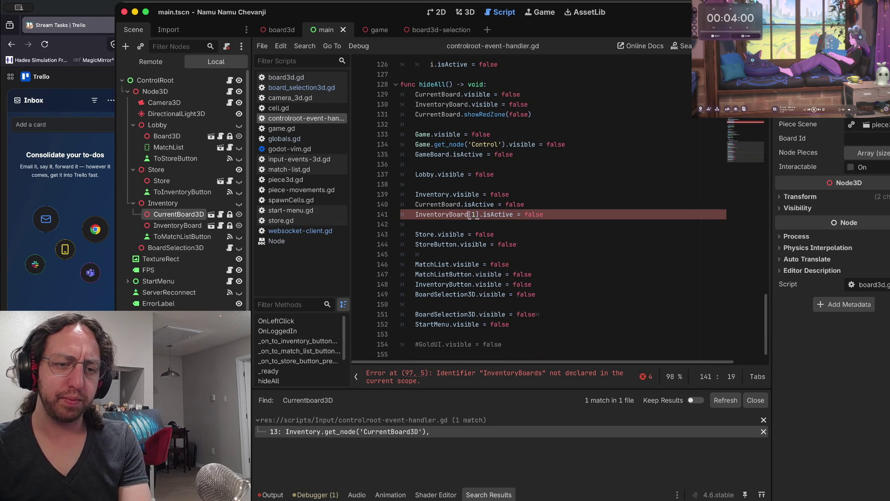
key(ctrl+a)
key(Escape)
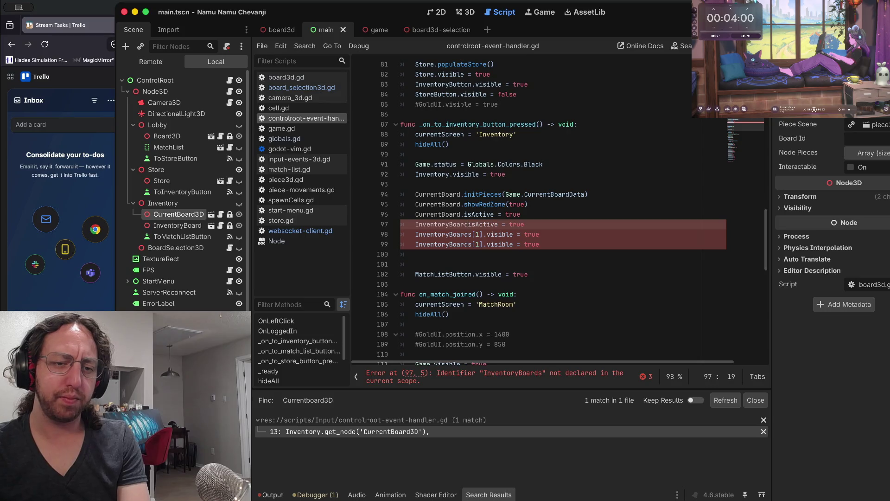
text(i.)
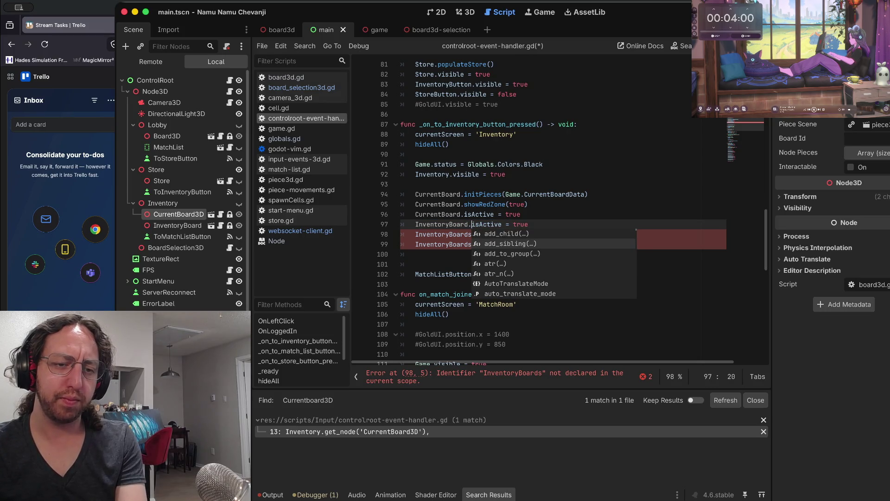
key(Escape)
key(j)
key(ctrl+s)
key(x)
key(x)
key(x)
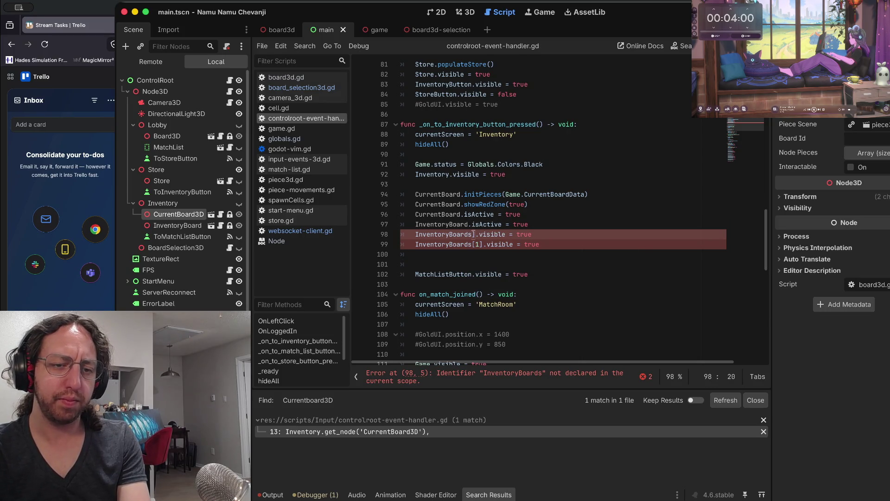
key(j)
key(x)
key(x)
key(x)
key(x)
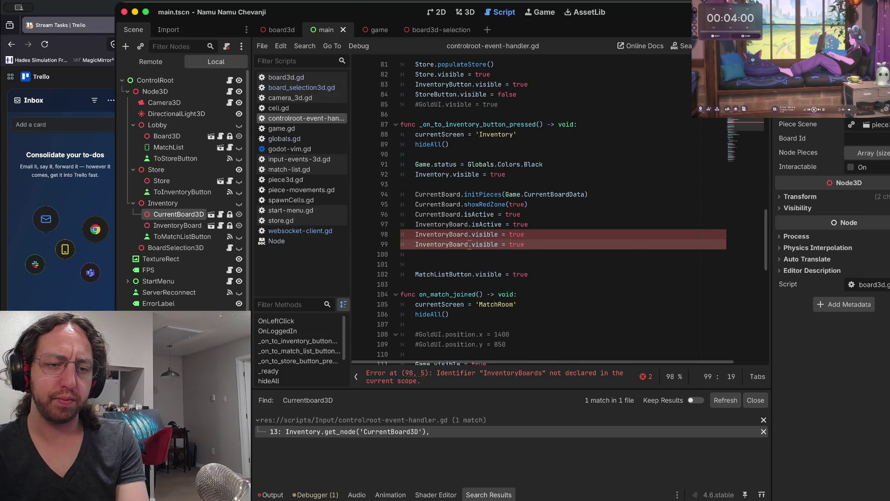
key(F5)
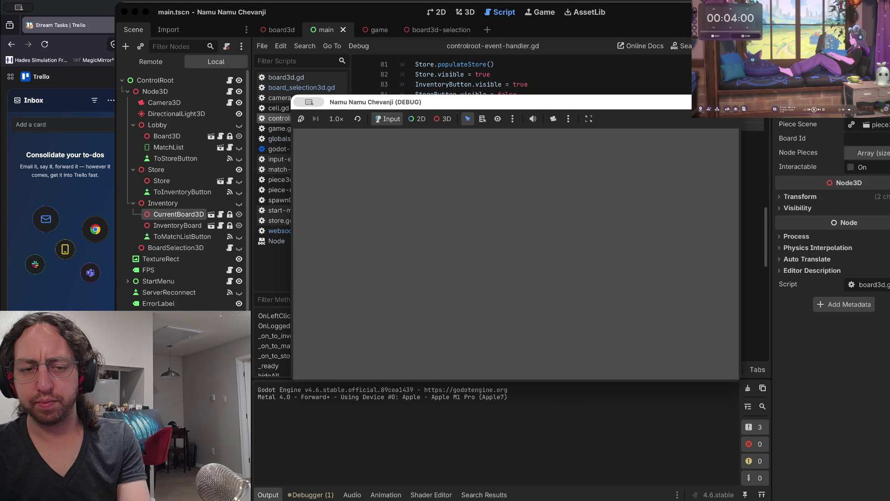
- Log in with a username, open Store and Inventory to check the boards, then stop the game and save
text(b)
key(Return)
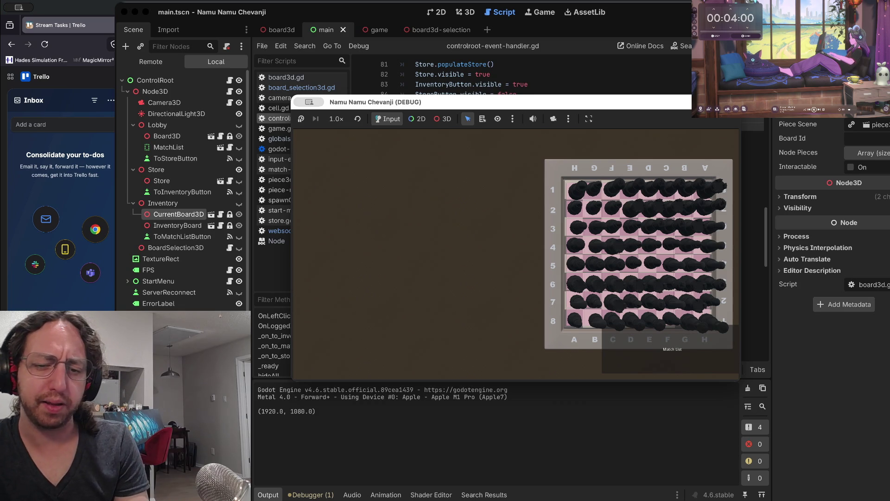
click(673, 348)
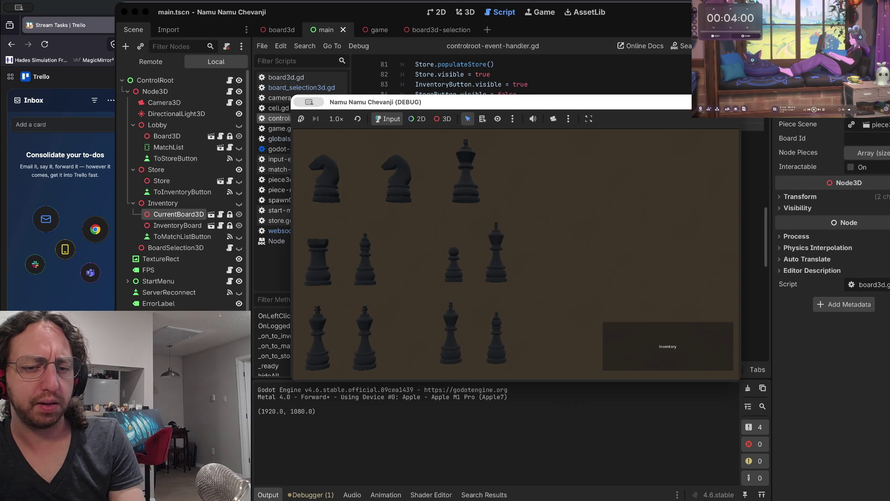
click(497, 253)
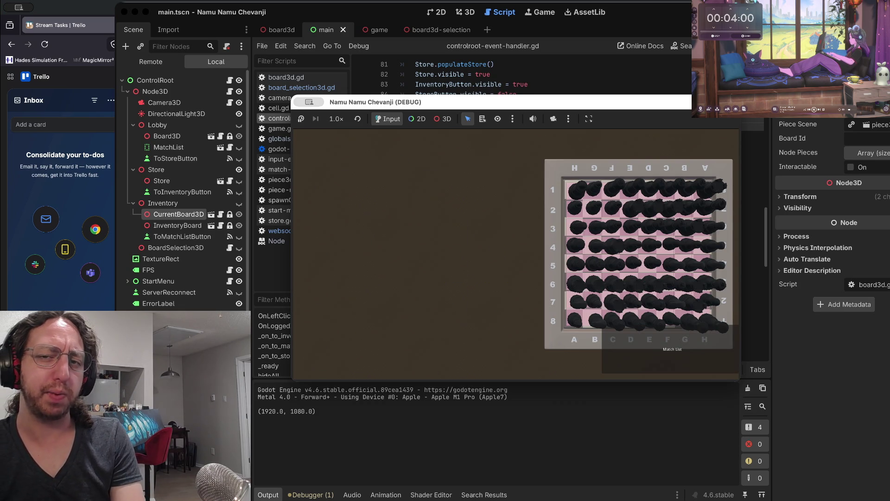
key(super+period)
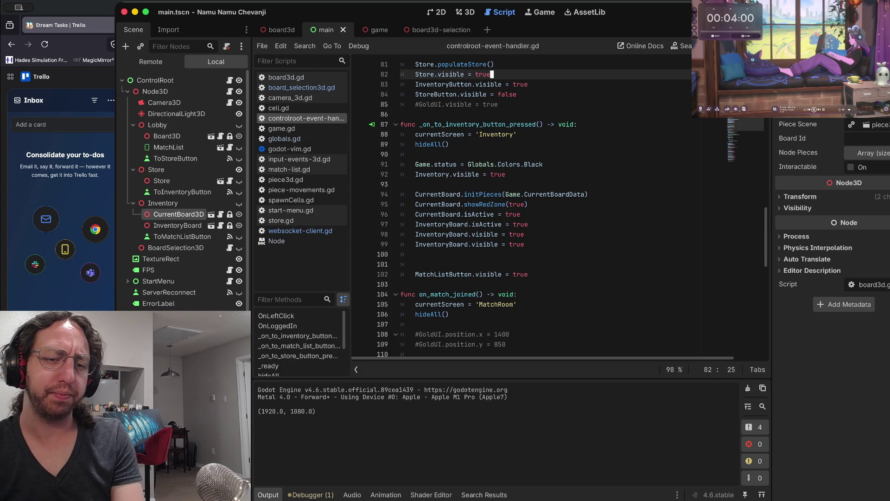
click(504, 274)
key(super+s)
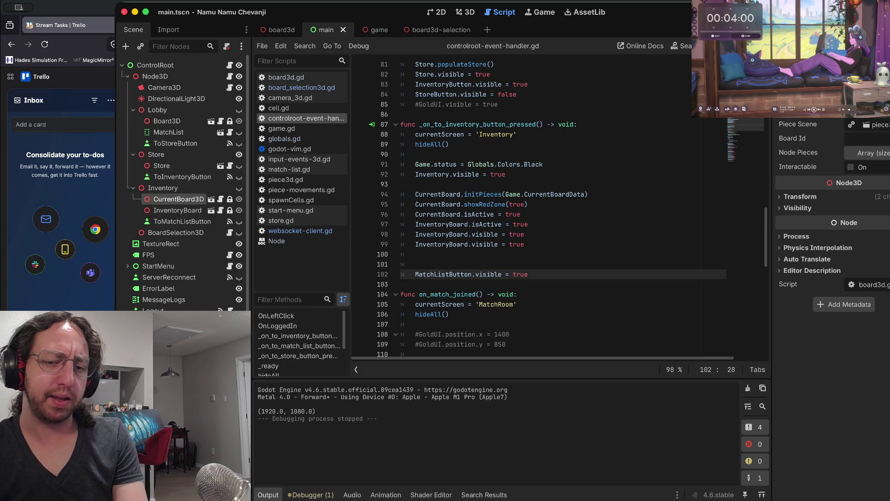
key(super+Tab)
- Check git status, stage the changed script, and check the status again
text(s)
key(Return)
text(a)
key(Return)
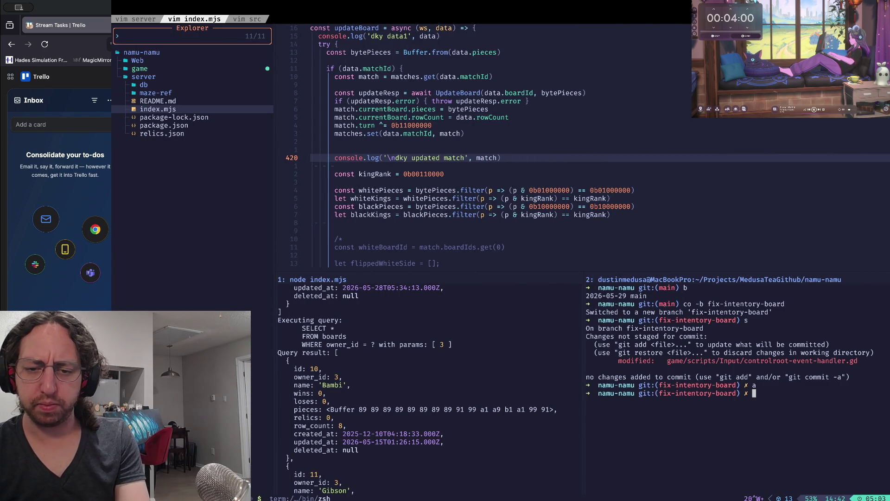
text(s)
key(Return)
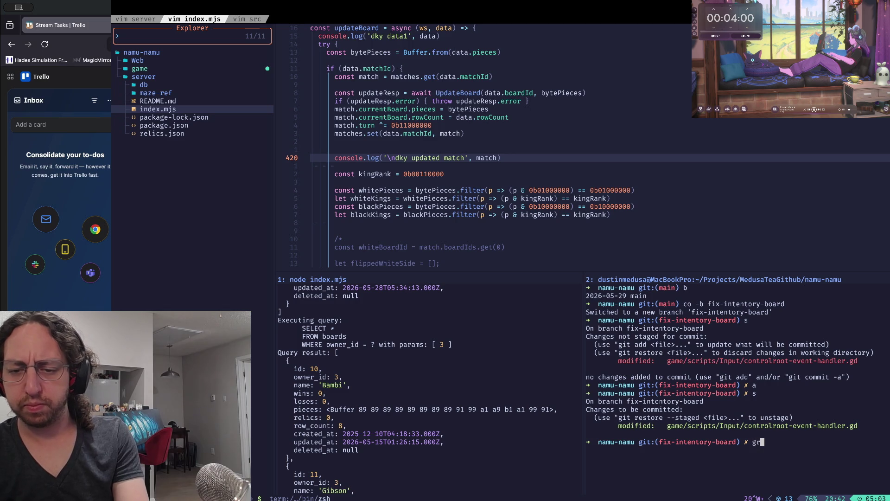
- Unstage with git reset, list files, clear the terminal, and review the controlroot-event-handler.gd diff
key(ctrl+b)
text(cgit reset)
key(Return)
text(ls)
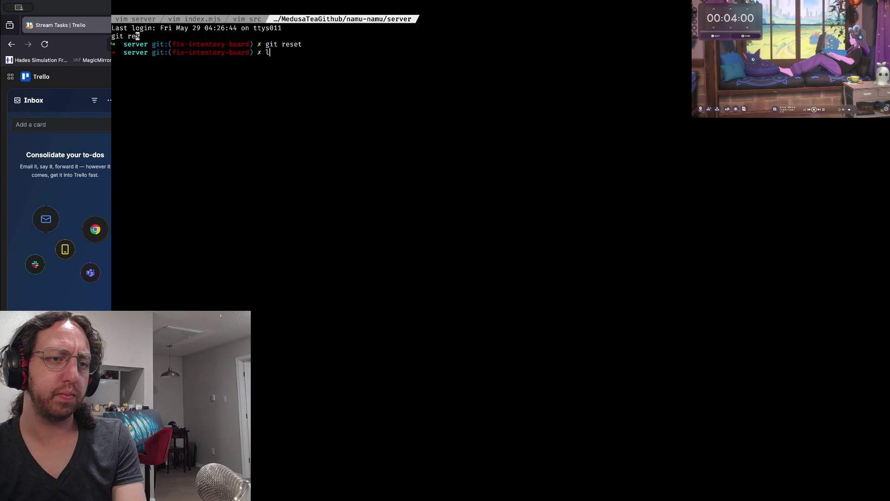
key(Return)
text(s)
key(Return)
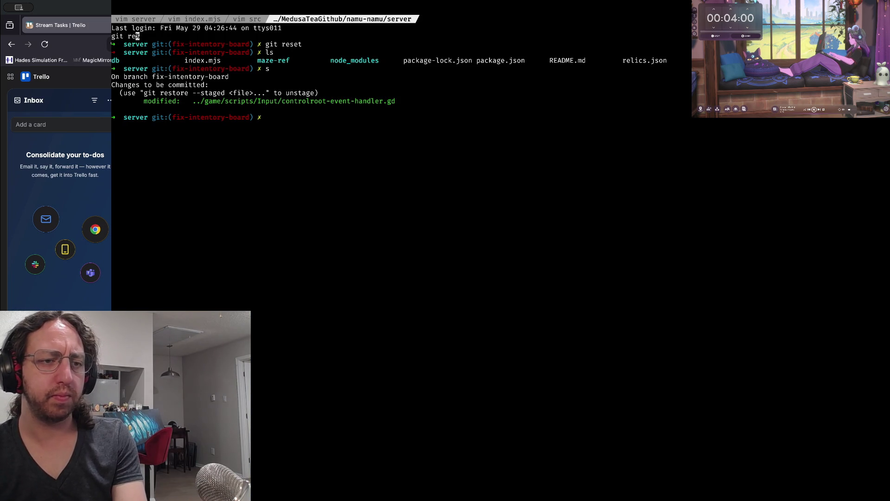
text(reset)
key(Return)
text(cl)
key(Return)
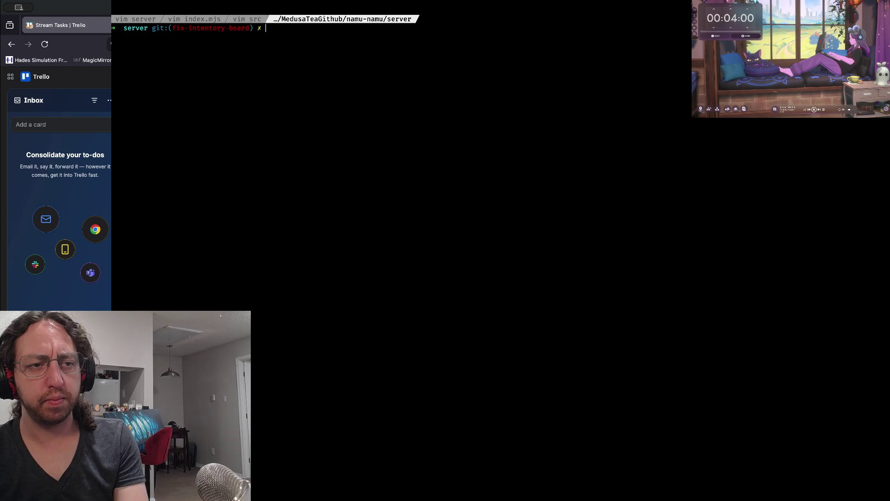
text(d)
key(Return)
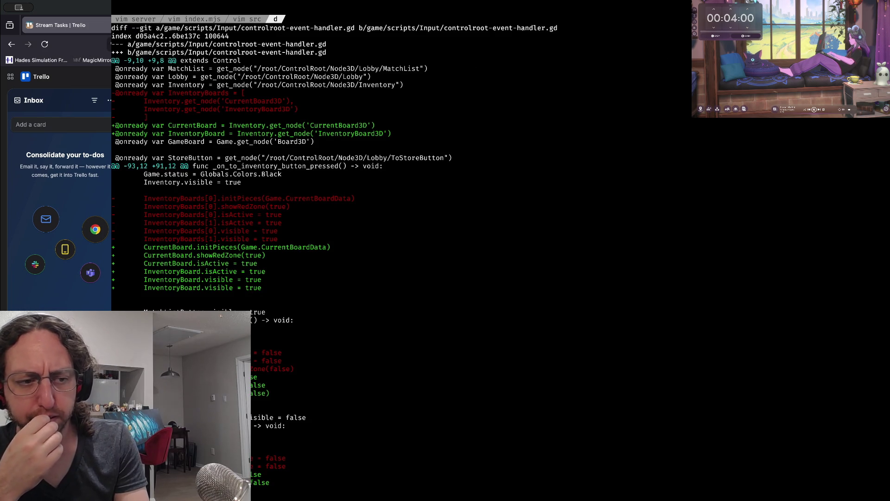
scroll(334, 255, down, 1)
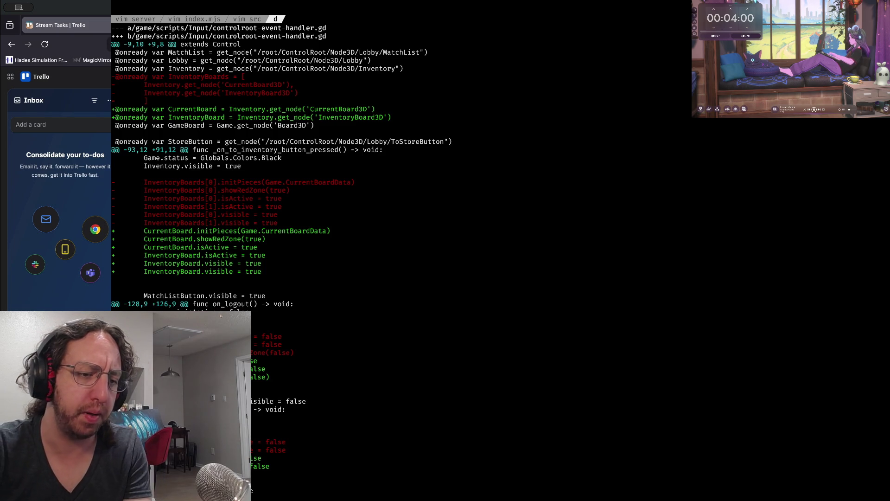
- Stage the script, commit it with message 'wip', and attempt git push
text(q)
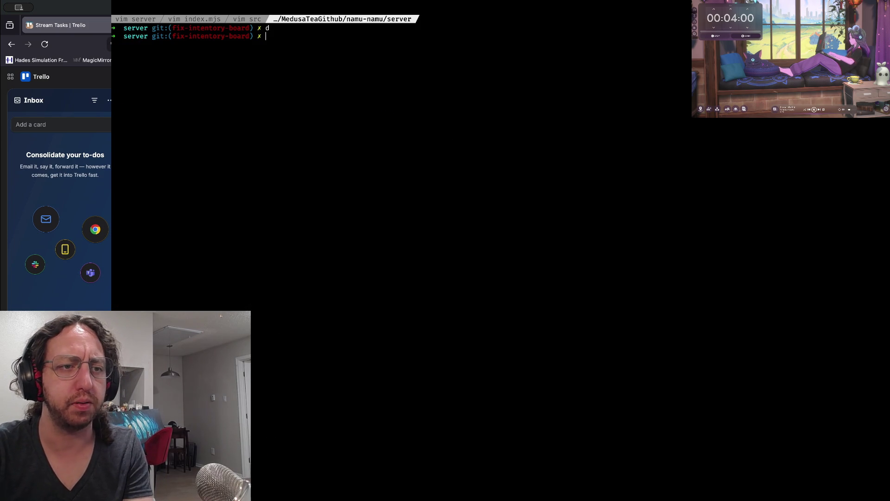
text(s)
key(Return)
text(a)
key(Return)
text(s)
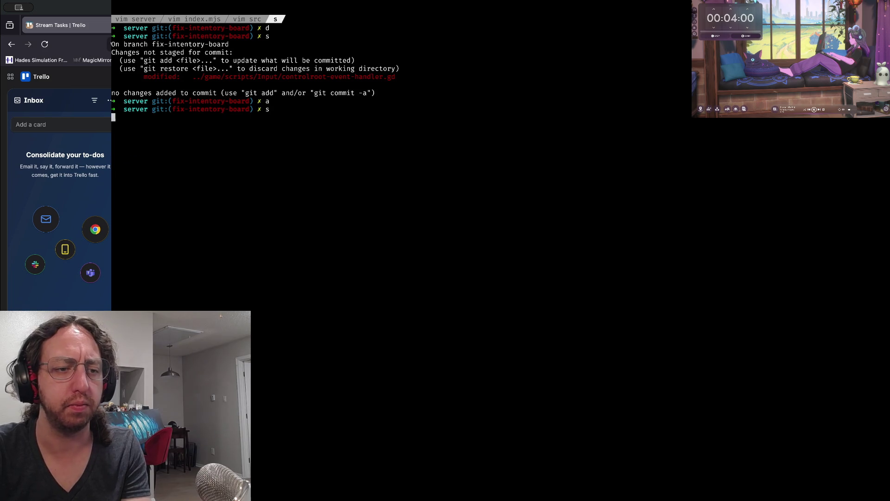
key(Return)
text(x)
key(Return)
text(git pu)
text(sh)
key(Return)
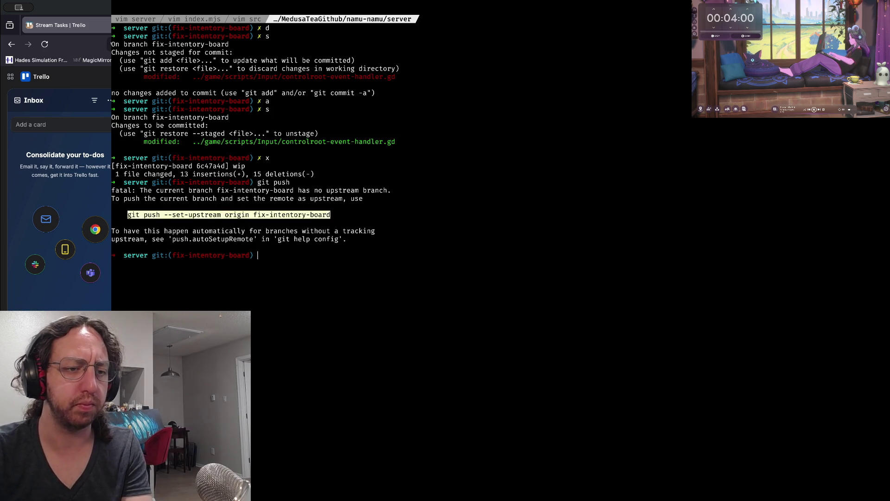
- Push with git push --set-upstream origin fix-intentory-board, then return to Godot
double_click(292, 214)
triple_click(227, 214)
text(git push --set-upstream origin fix-intentory-board)
key(Return)
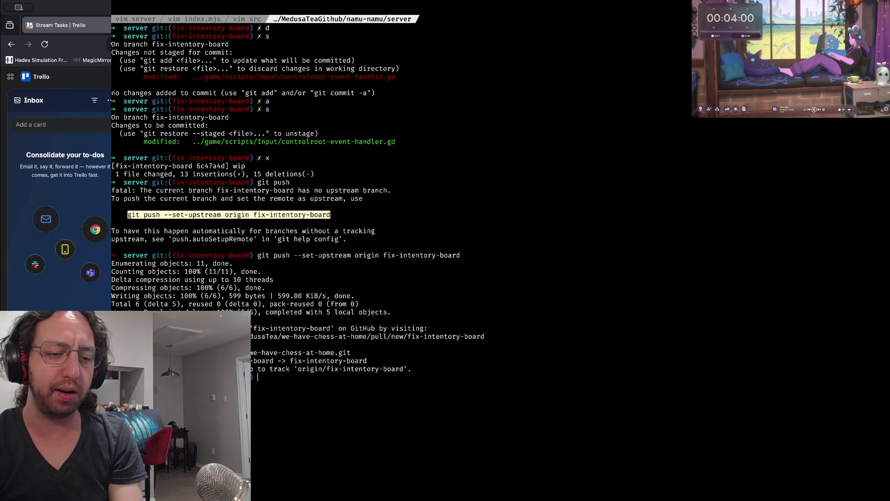
key(super+Tab)
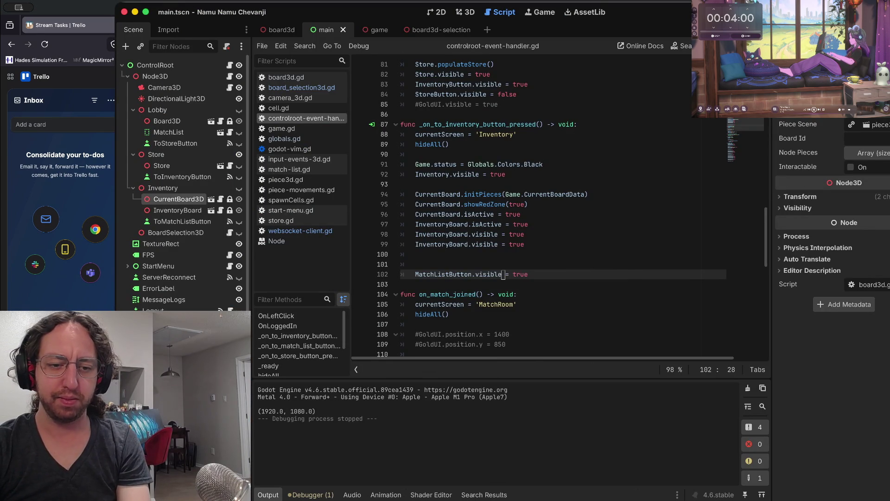
- Launch the game to test the inventory board's pieces, then close the game window
key(super+b)
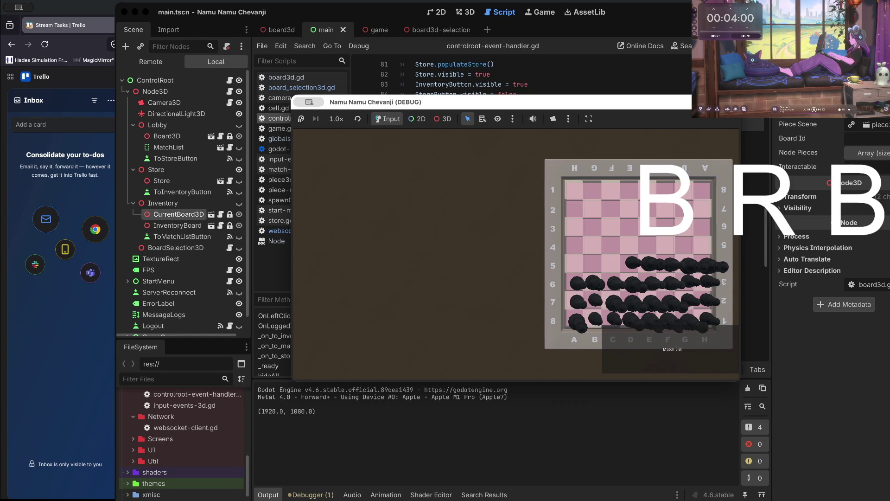
click(436, 305)
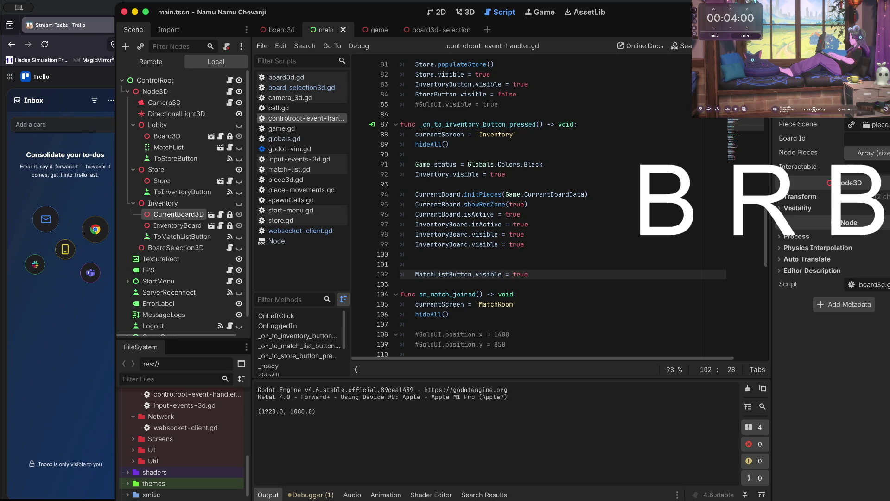
key(ctrl+Right)
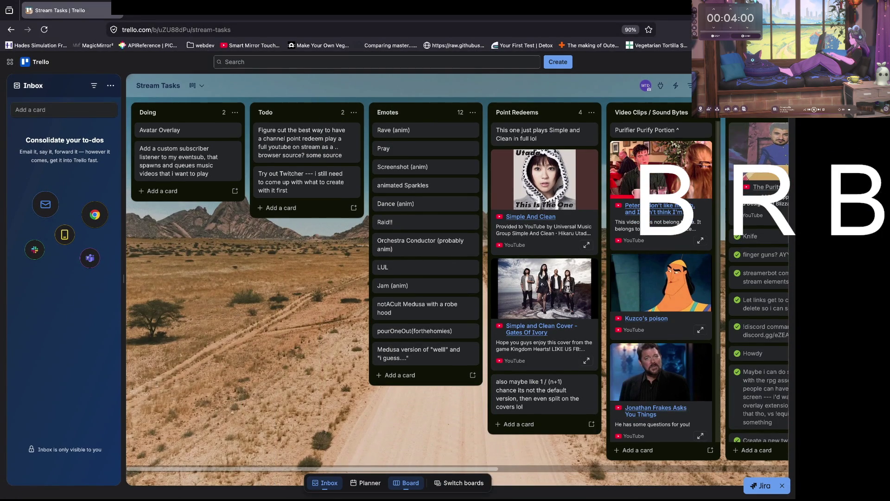
- Go to the Trello boards home page and reopen the Stream Tasks board
click(37, 62)
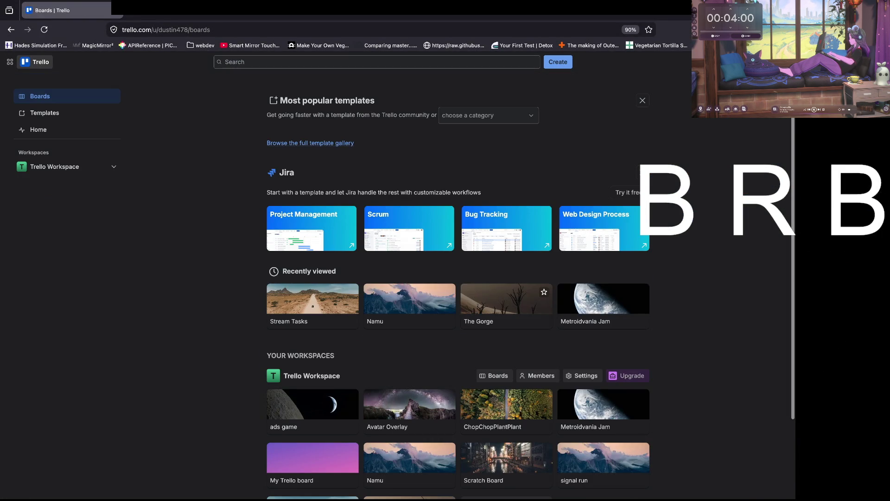
scroll(464, 325, down, 3)
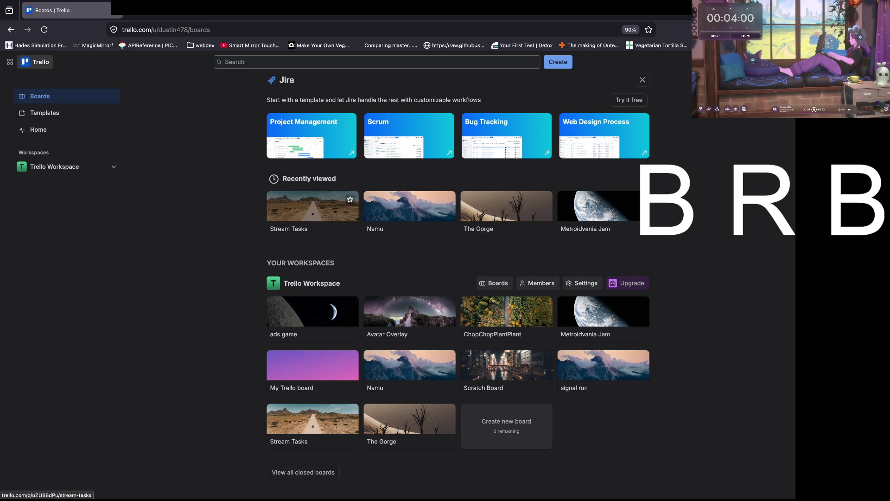
click(313, 207)
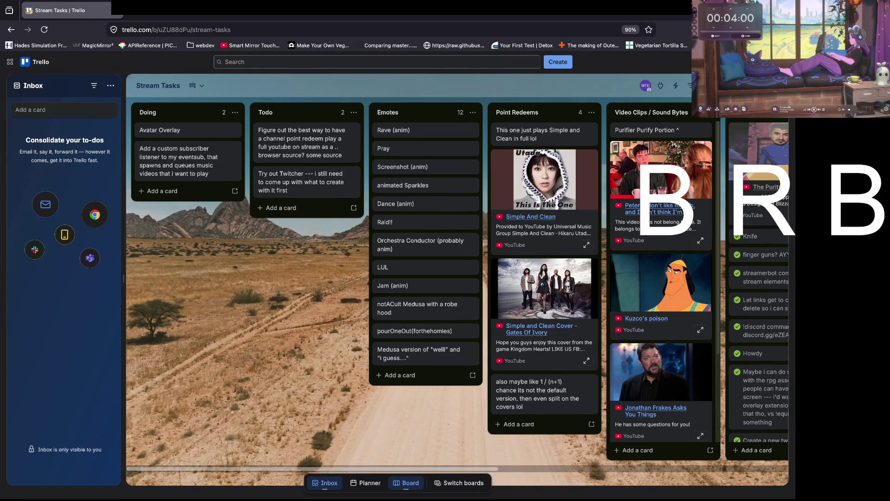
drag(38, 449, 89, 450)
double_click(89, 449)
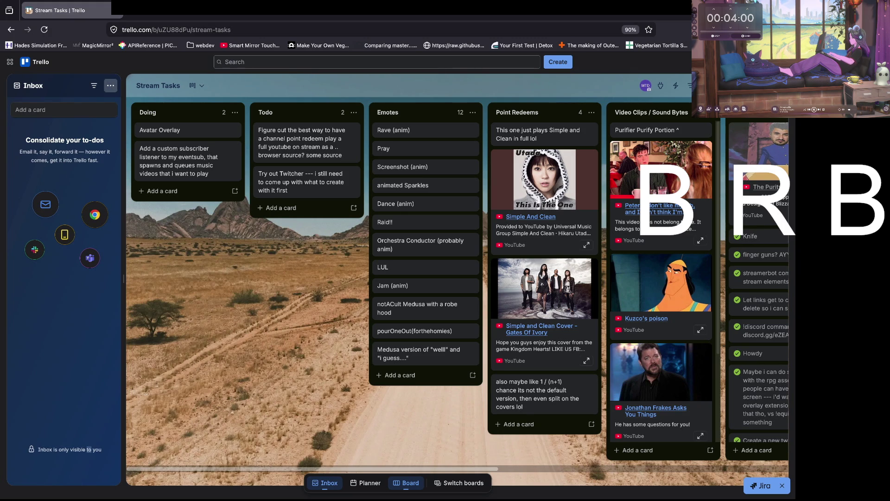
- Look through the Inbox options, settings and filter, then hide the Inbox panel
click(111, 86)
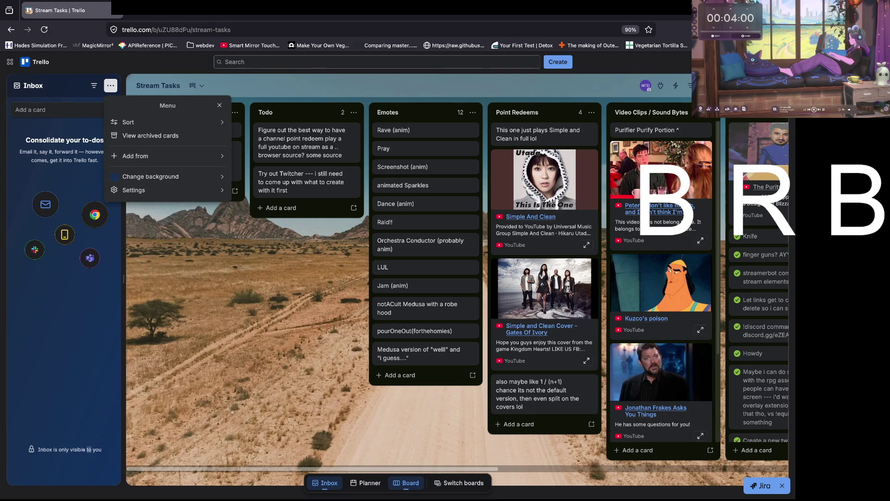
key(Escape)
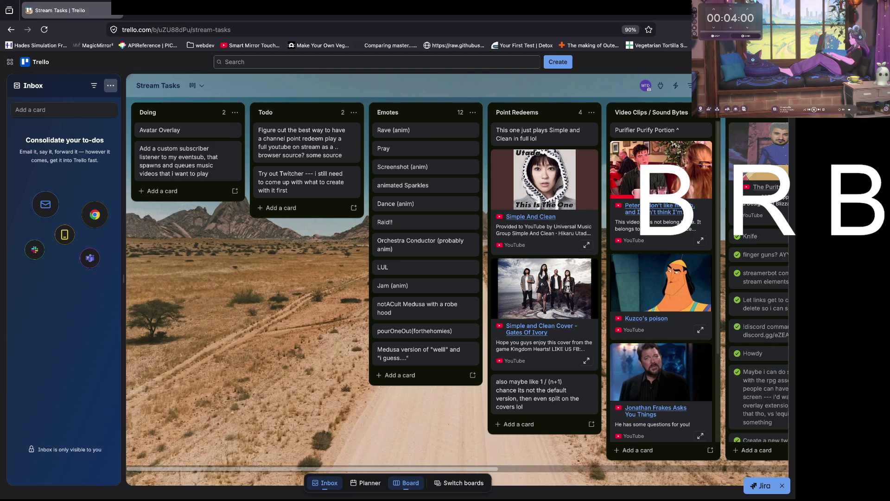
click(111, 85)
click(140, 190)
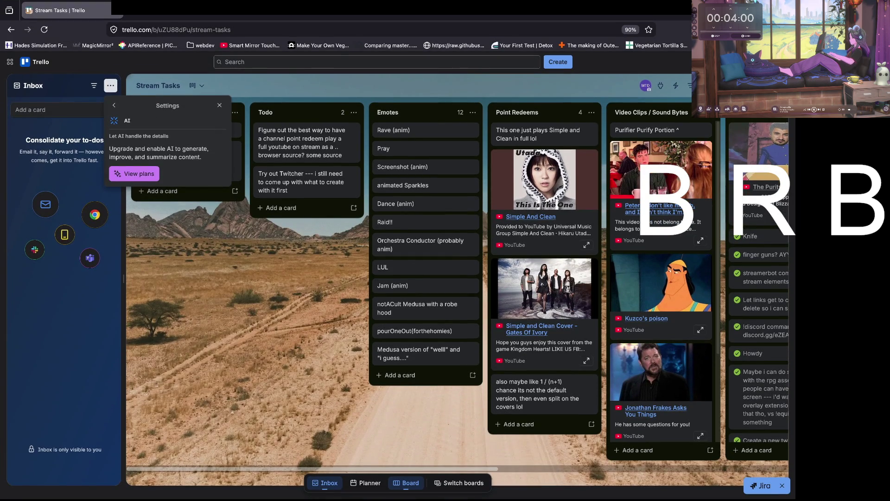
click(220, 105)
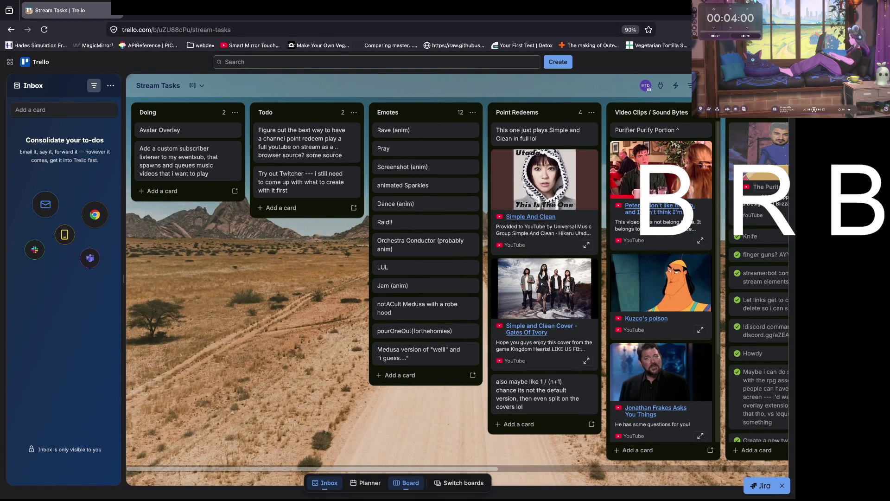
click(94, 85)
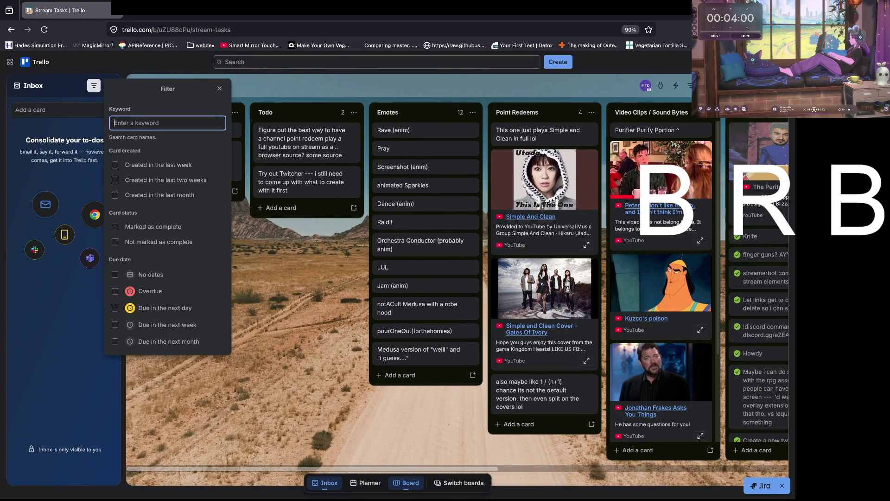
key(Escape)
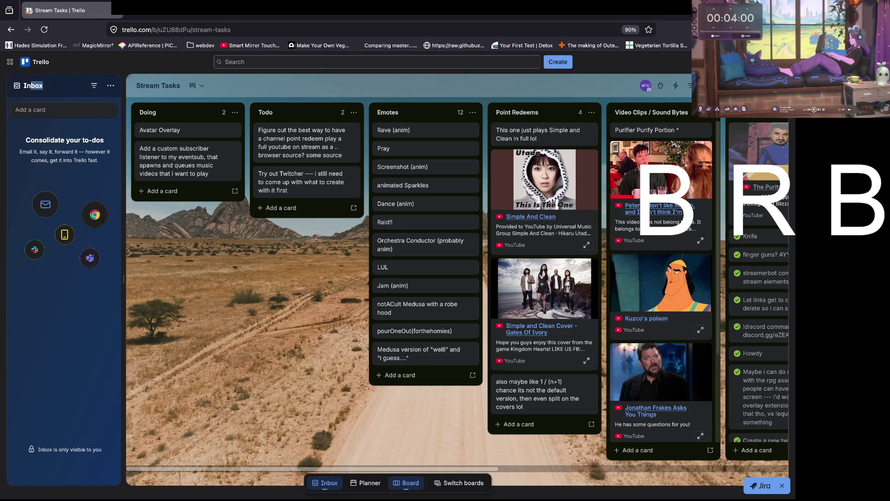
key(g)
key(i)
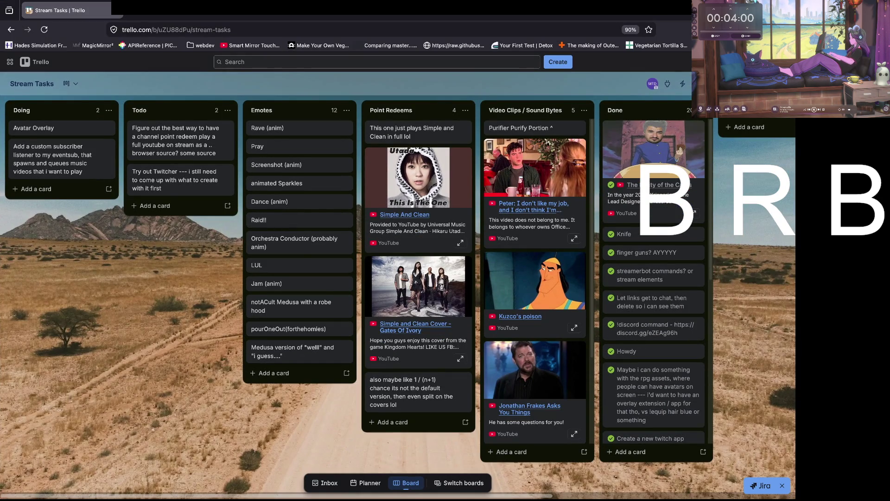
key(super+Tab)
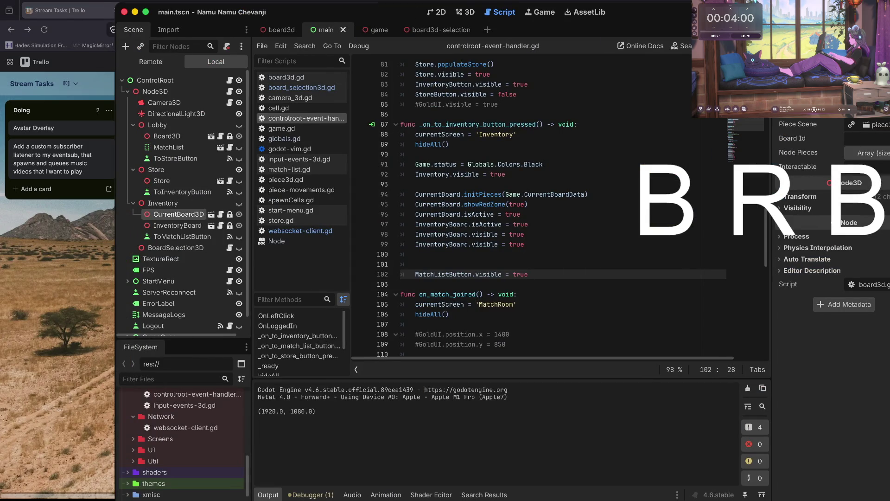
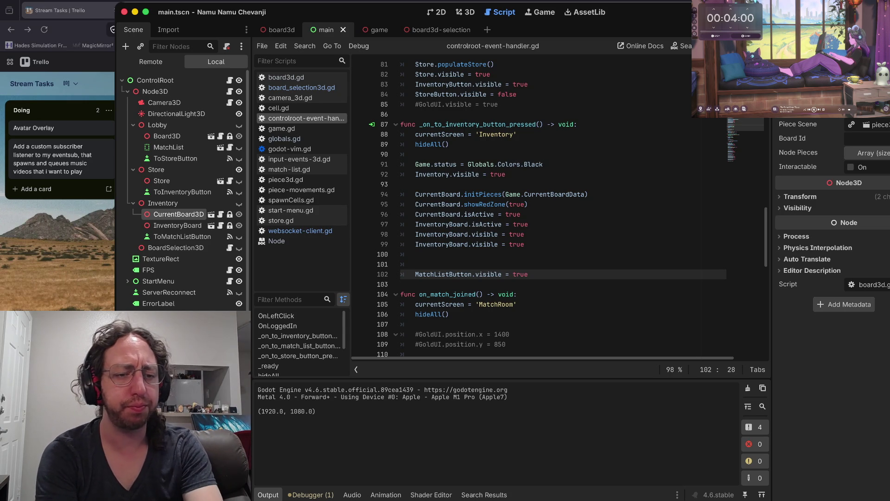
- Delete the extra blank lines 100–101 above MatchListButton.visible in the inventory handler
click(446, 314)
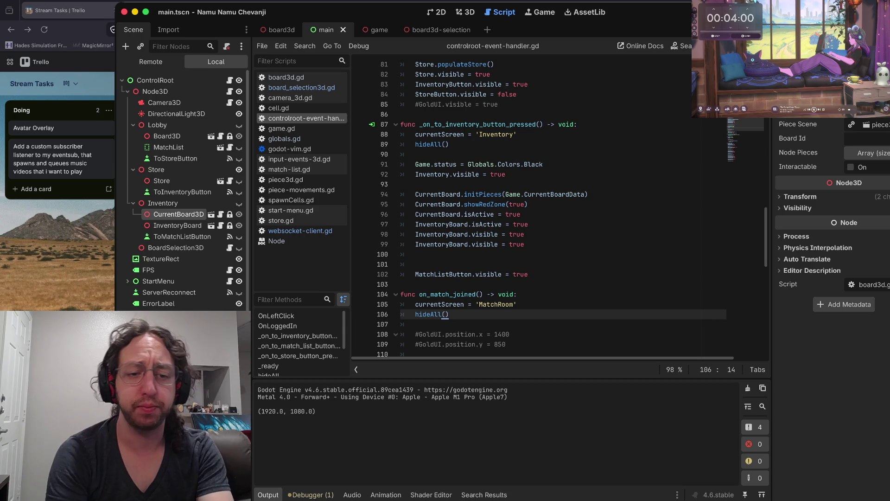
click(518, 294)
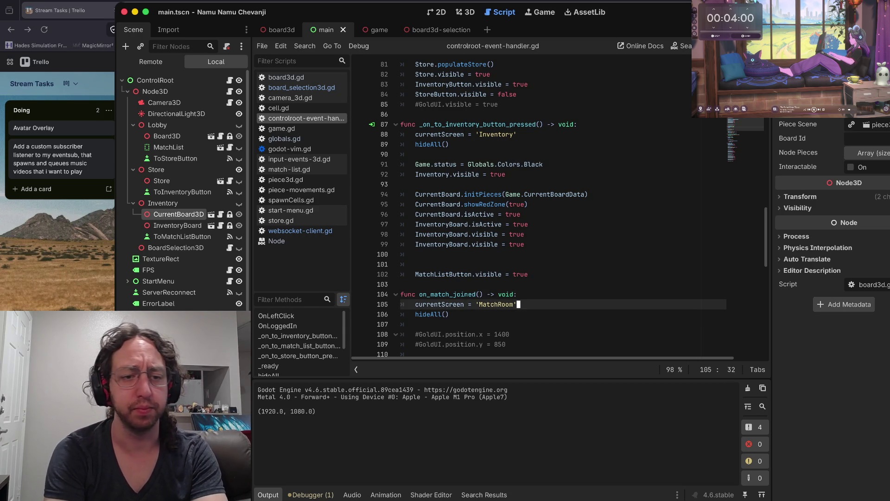
key(k)
key(k)
key(k)
key(k)
key(k)
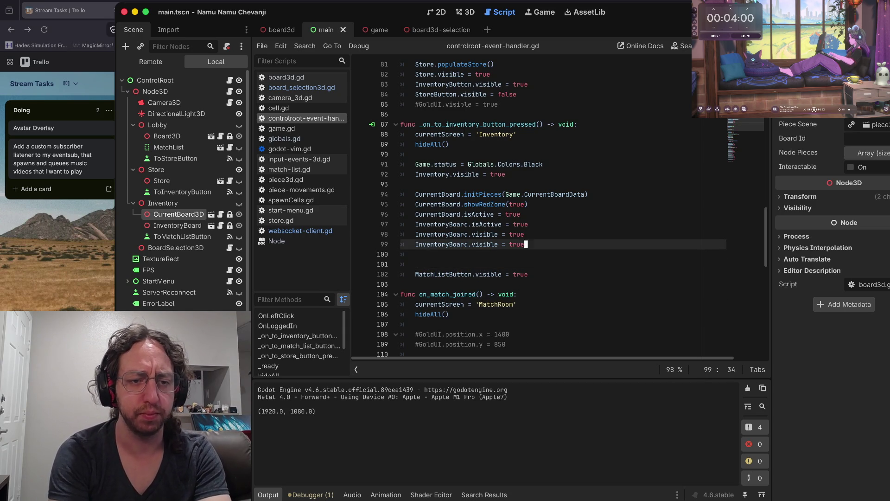
key(j)
key(j)
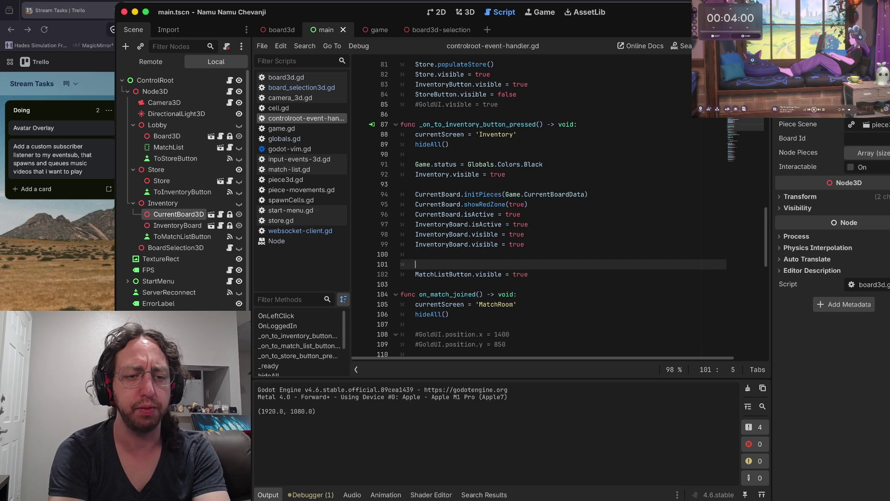
key(BackSpace)
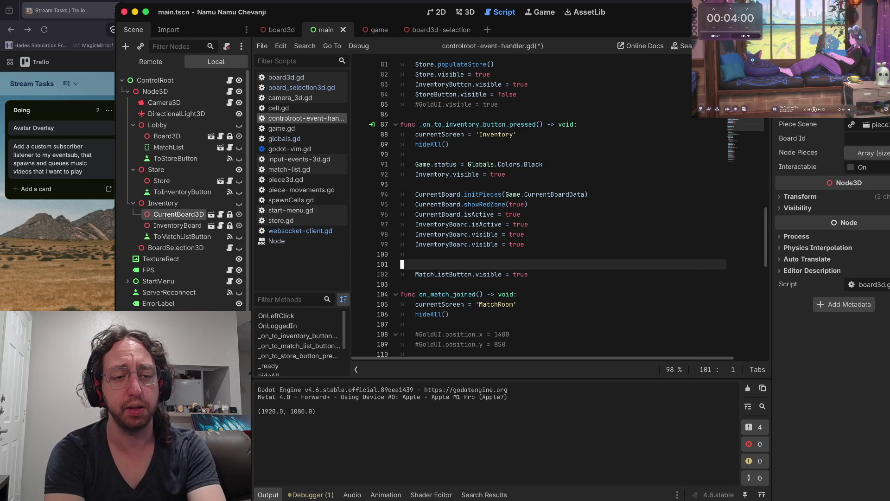
click(415, 254)
key(BackSpace)
key(BackSpace)
- Save controlroot-event-handler.gd and run the game to test the change
key(super+s)
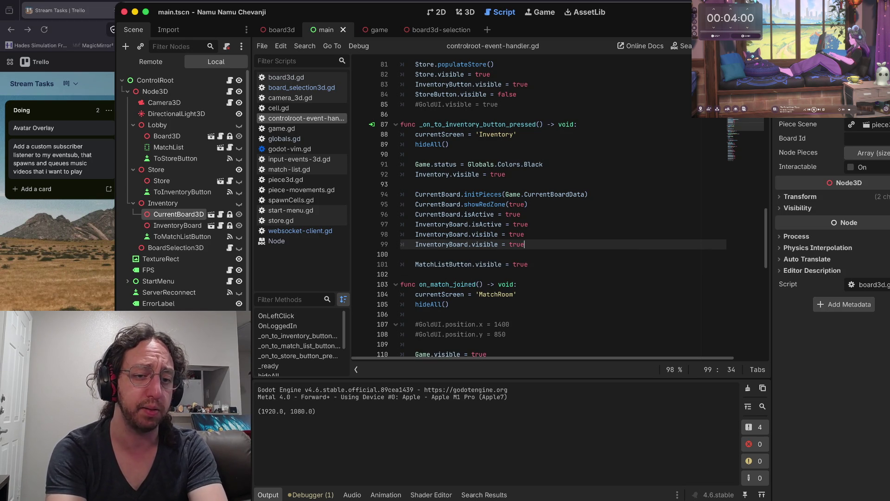
key(super+Tab)
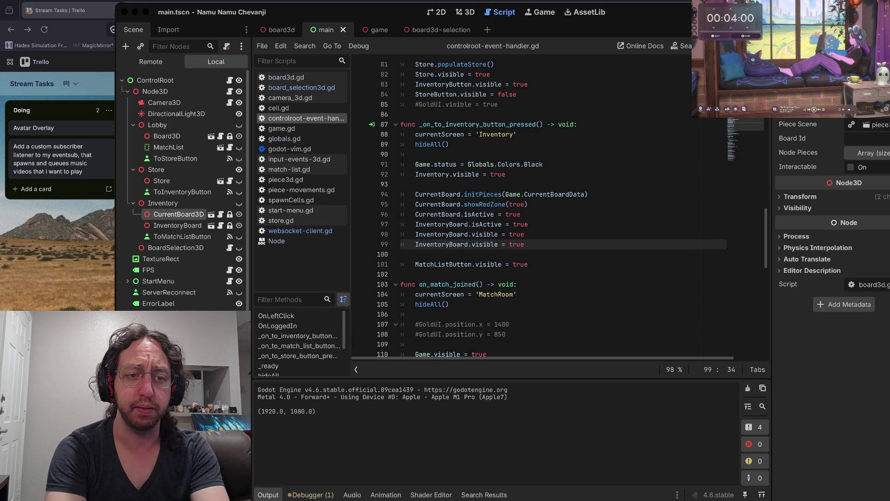
key(super+Tab)
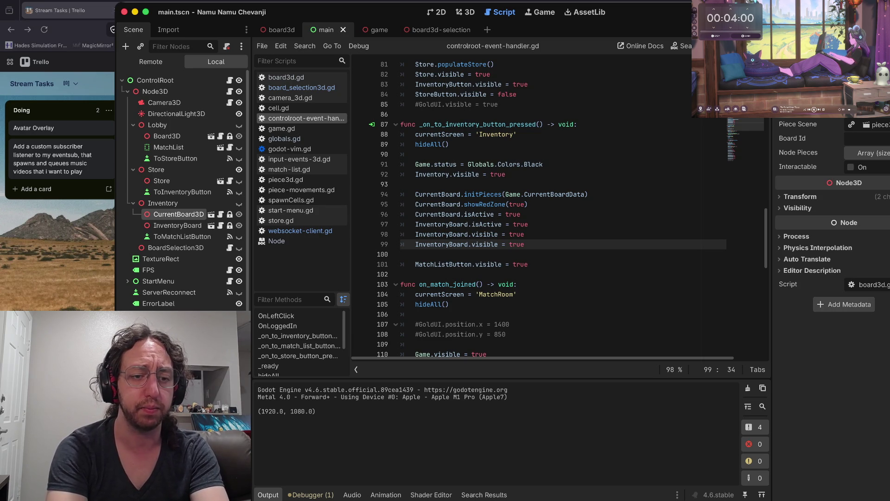
key(super+b)
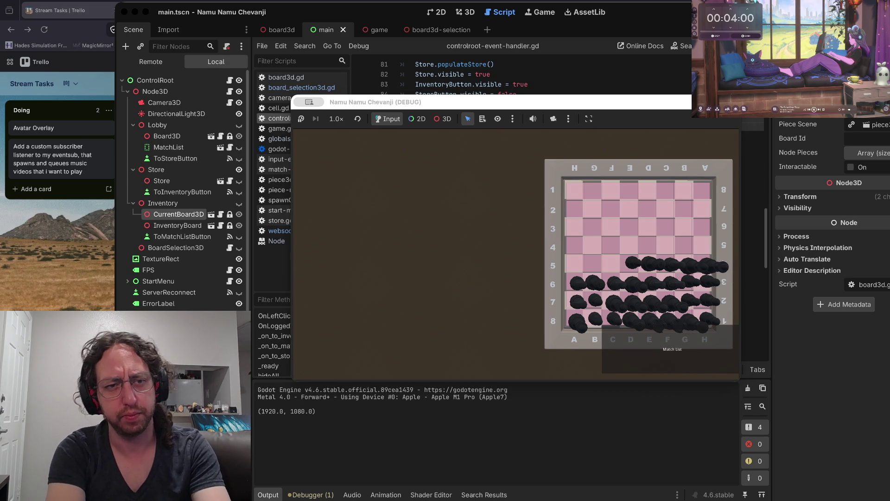
- Check the git push output in the terminal, then open a new Firefox tab
key(ctrl+Right)
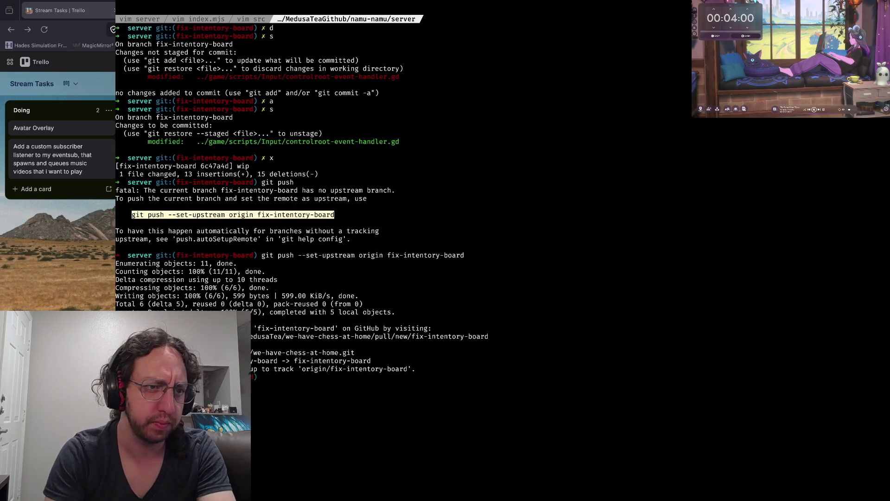
key(ctrl+Left)
key(super+t)
- Create pull request 'wip' from fix-intentory-board into main on GitHub and view its changed files
text(github.com)
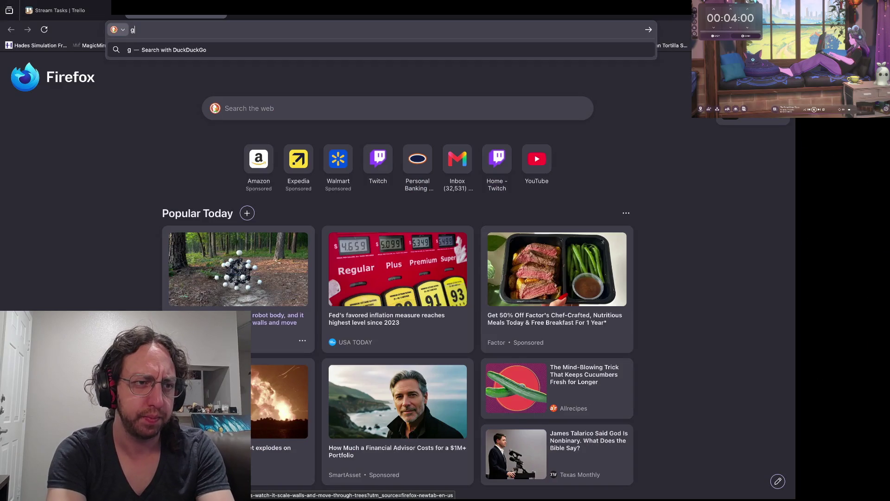
key(Return)
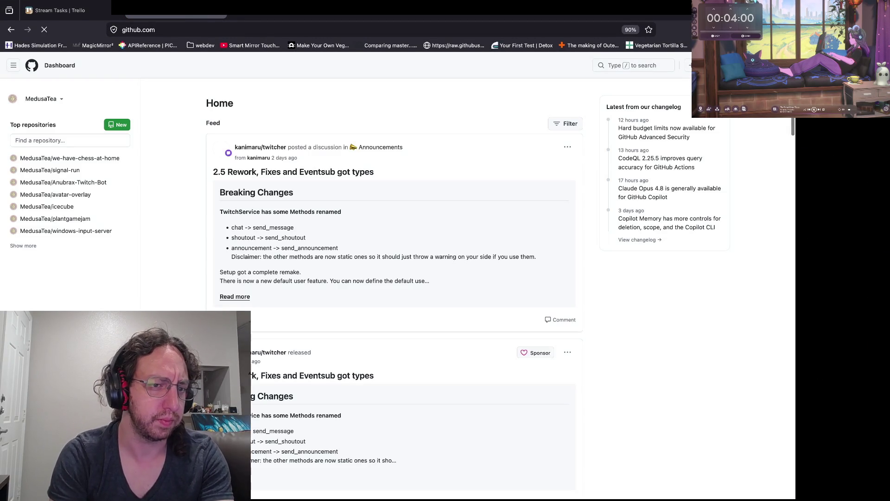
click(480, 140)
click(468, 362)
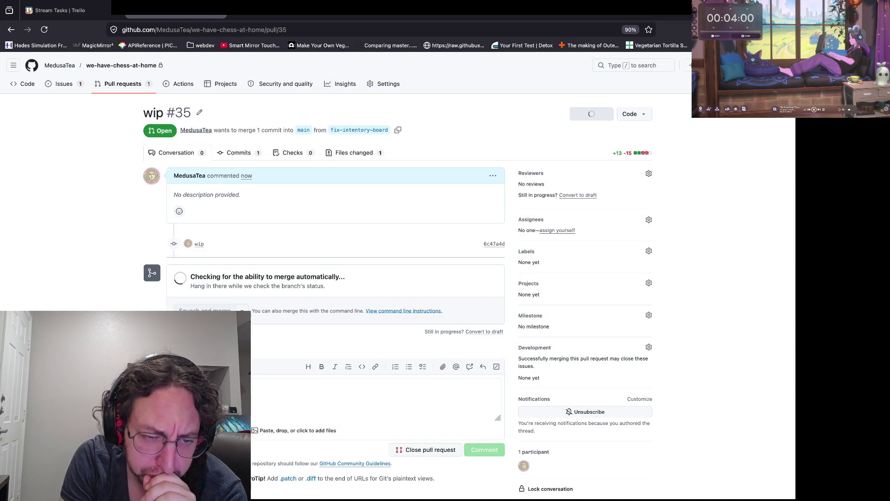
click(354, 153)
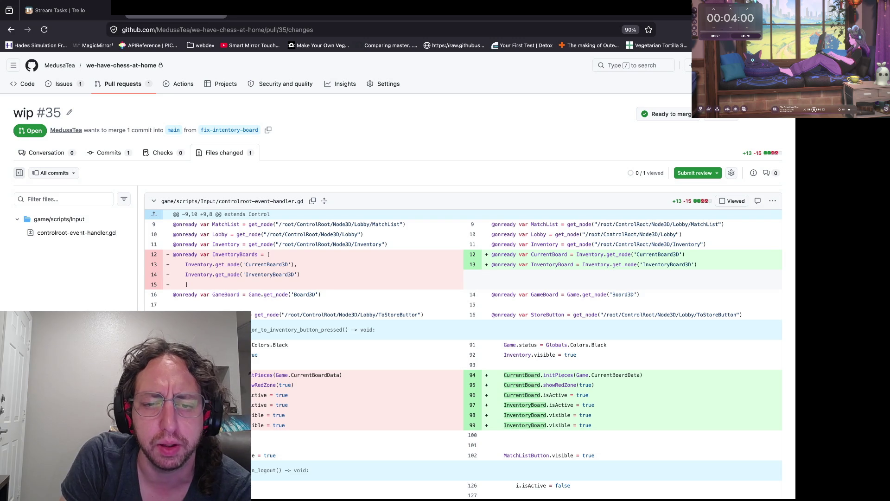
scroll(464, 325, down, 5)
scroll(464, 325, up, 5)
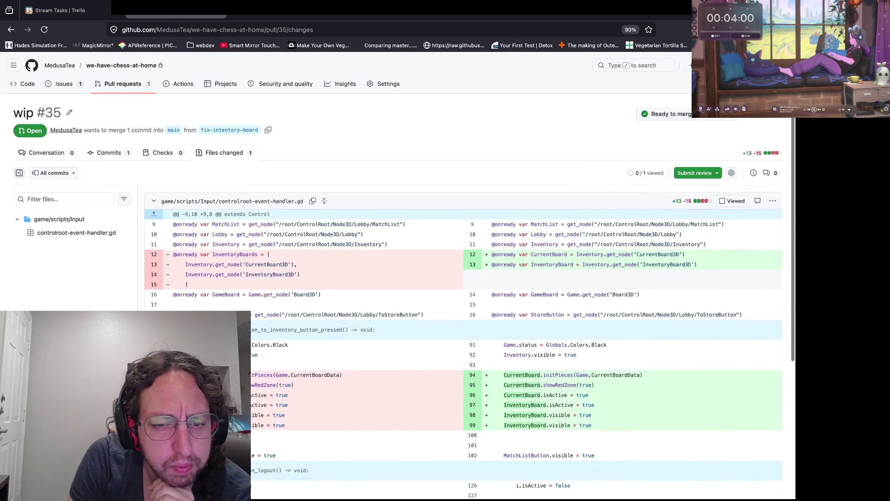
scroll(464, 279, down, 5)
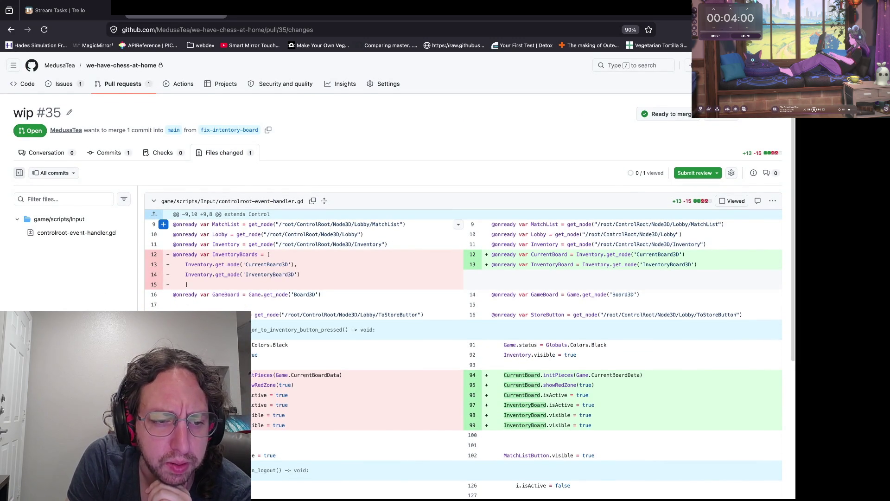
scroll(464, 279, up, 1)
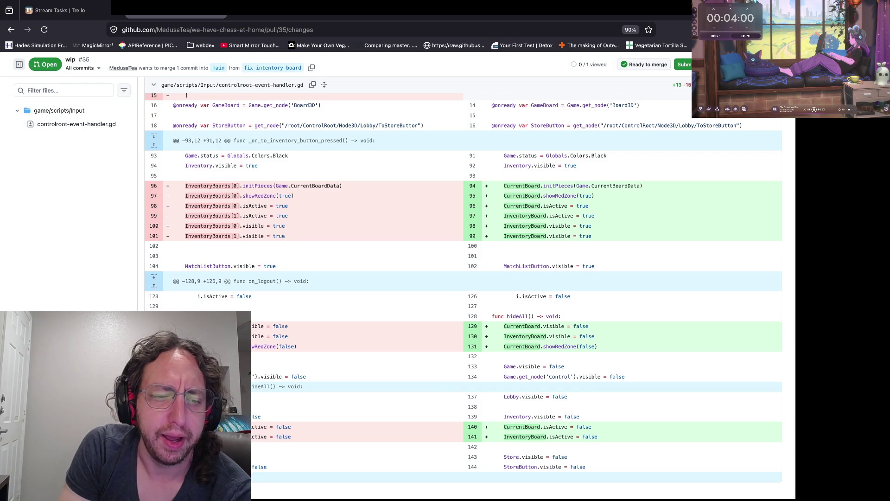
scroll(463, 279, up, 5)
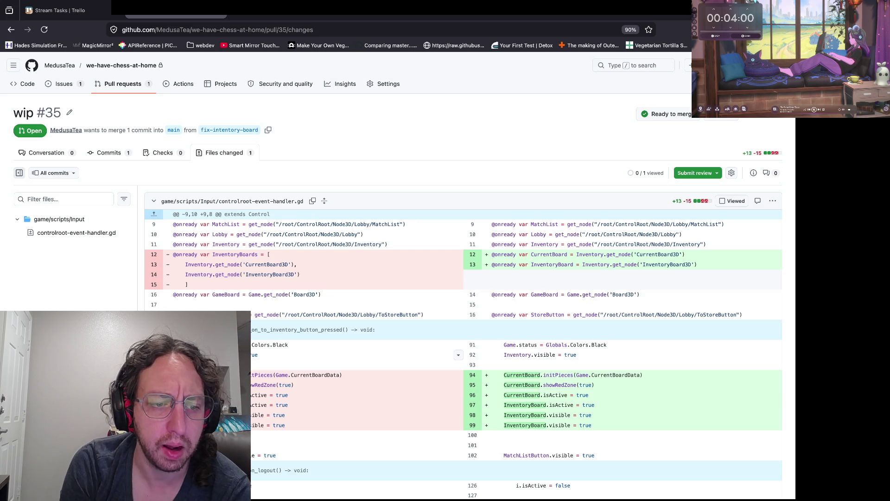
scroll(459, 324, down, 5)
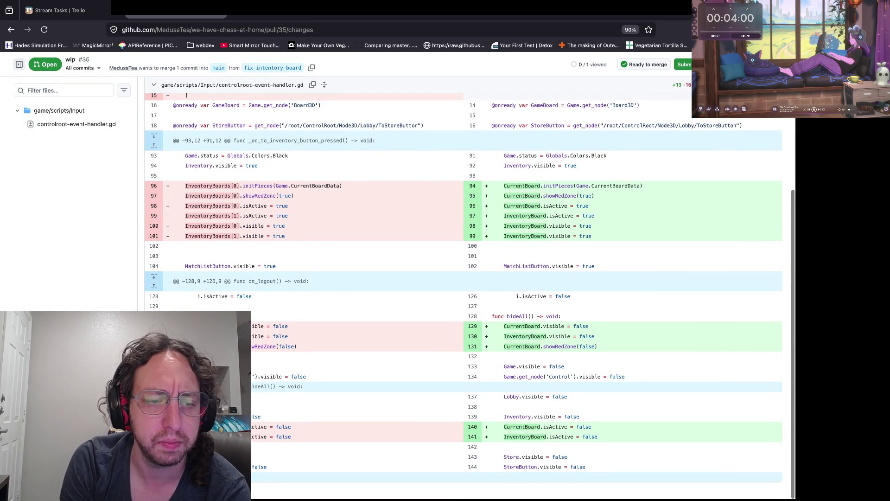
scroll(325, 146, up, 1)
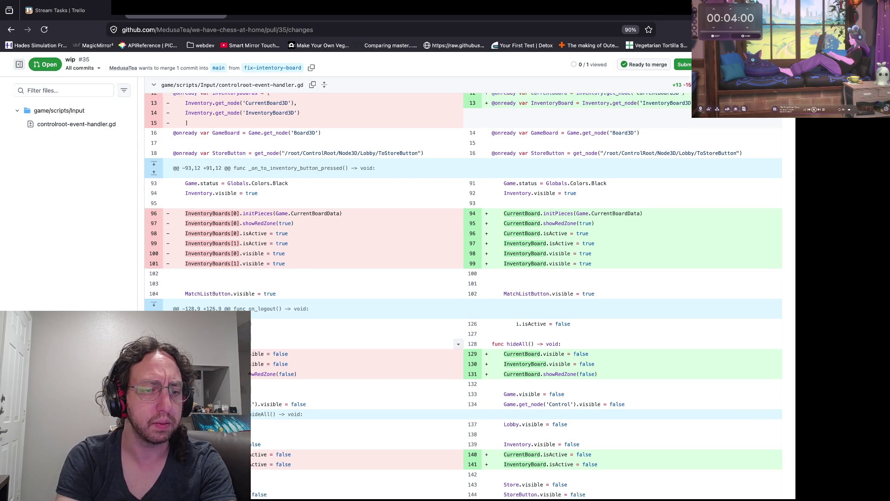
scroll(459, 346, down, 1)
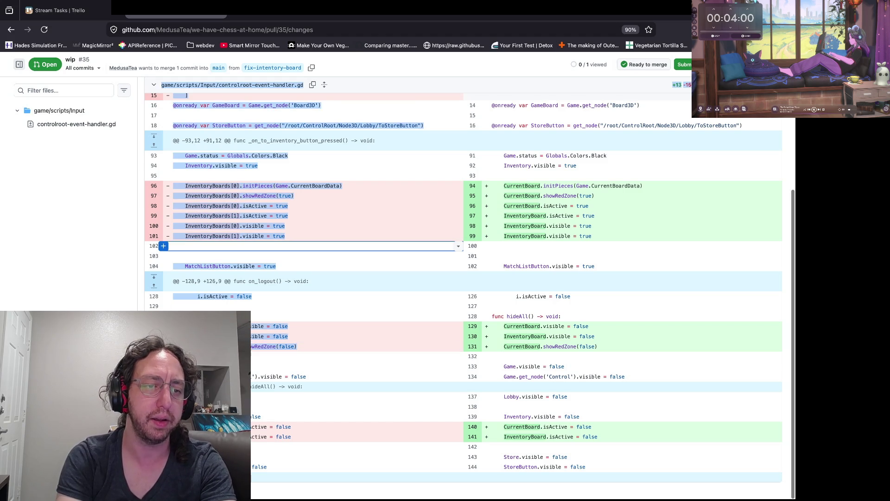
scroll(324, 261, up, 1)
drag(285, 252, 174, 242)
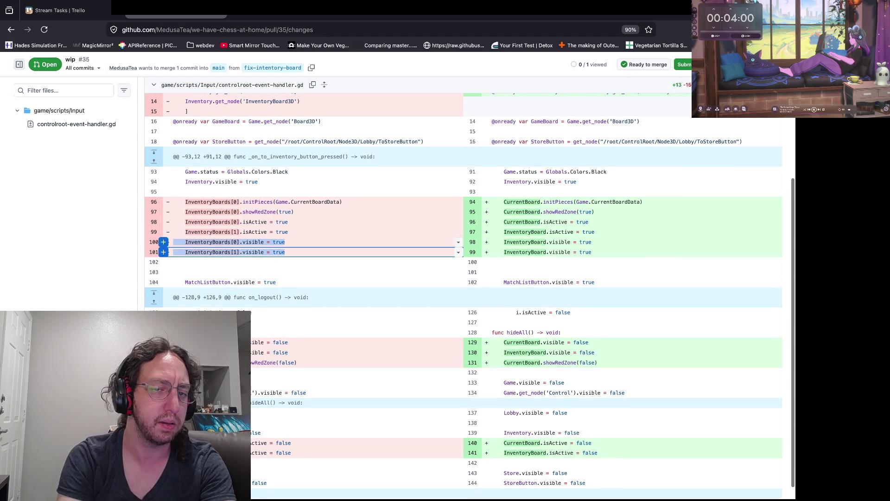
mouse_move(592, 252)
mouse_down()
mouse_move(493, 252)
mouse_move(493, 242)
mouse_up()
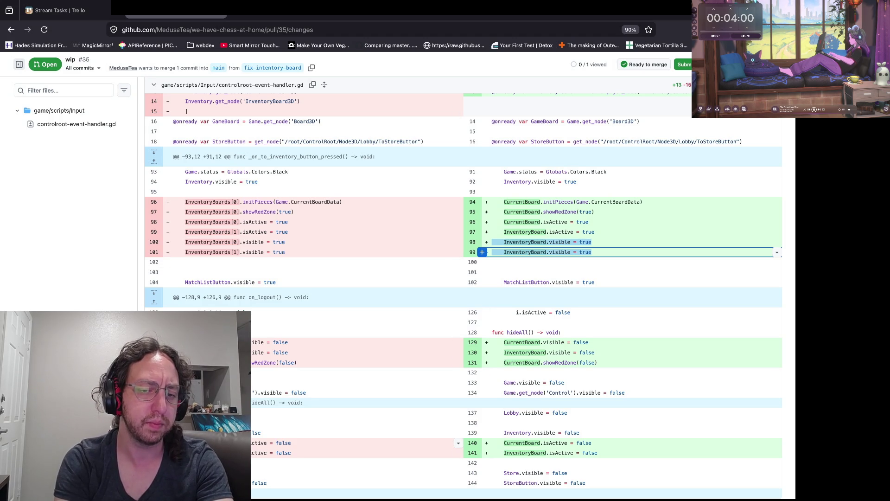
click(352, 443)
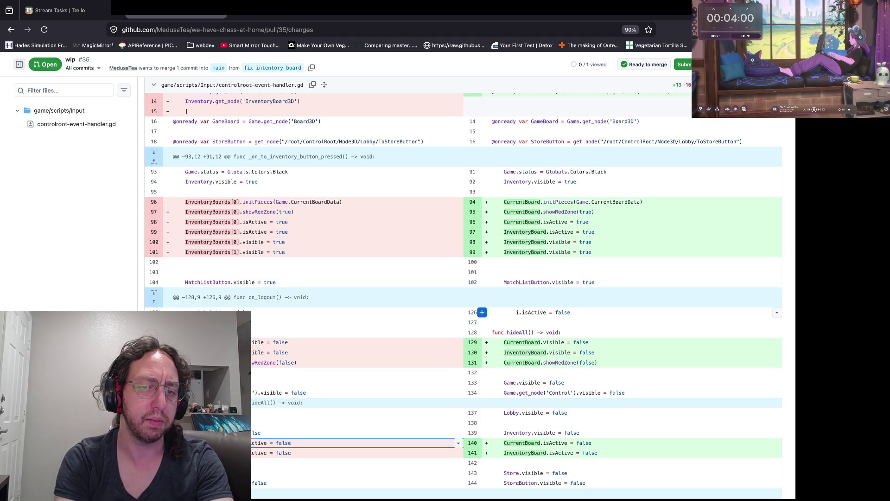
scroll(482, 312, up, 5)
scroll(483, 283, down, 2)
scroll(482, 283, down, 1)
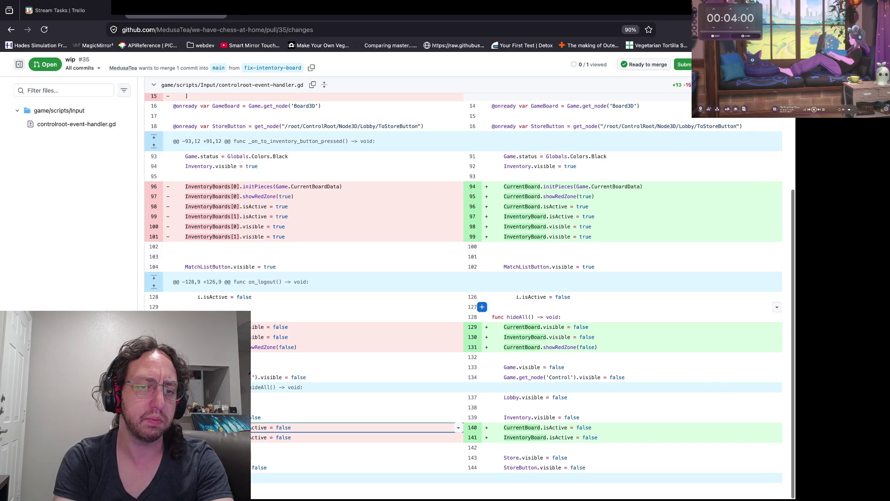
click(482, 282)
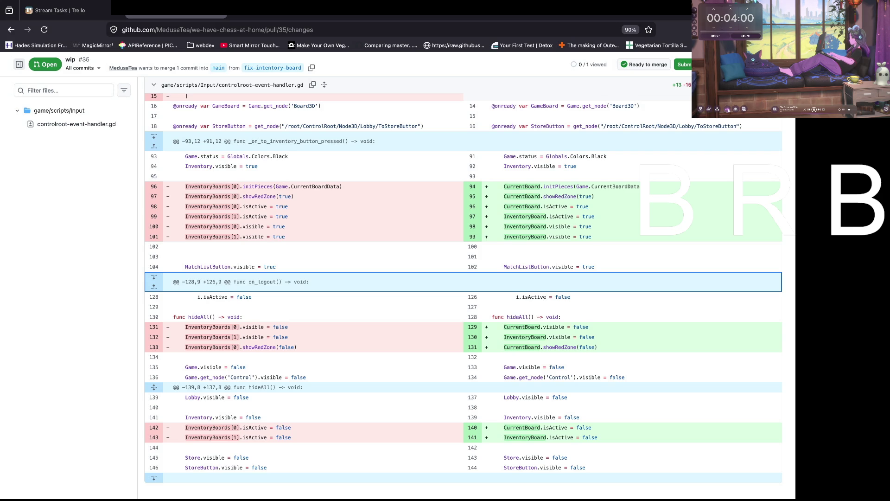
click(745, 109)
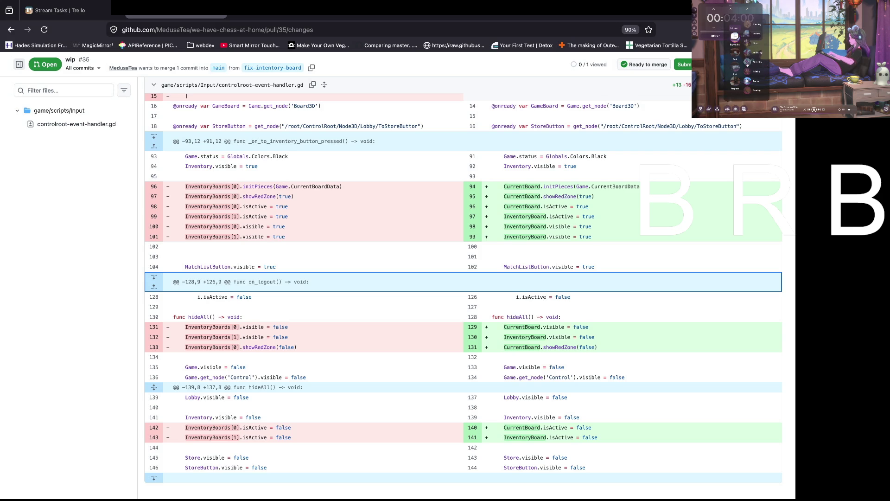
click(747, 64)
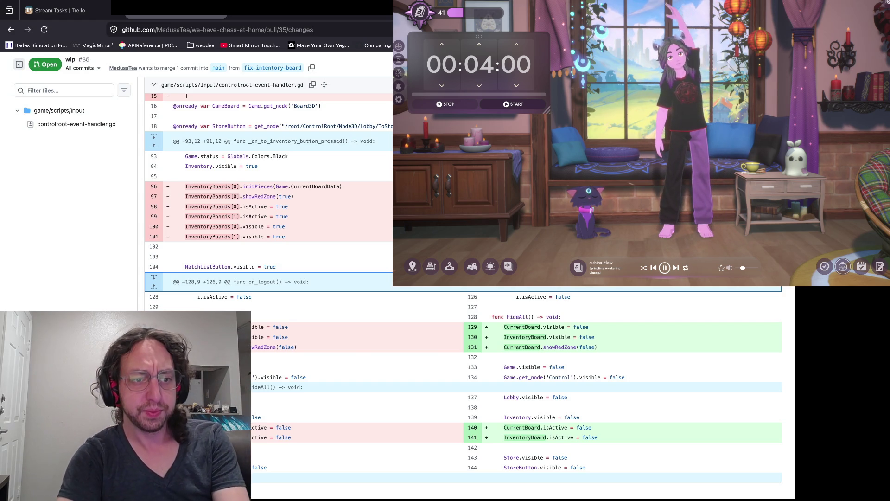
- Glance at the terminal's push output, bring the Godot editor forward, then reveal the terminal again
key(super+Tab)
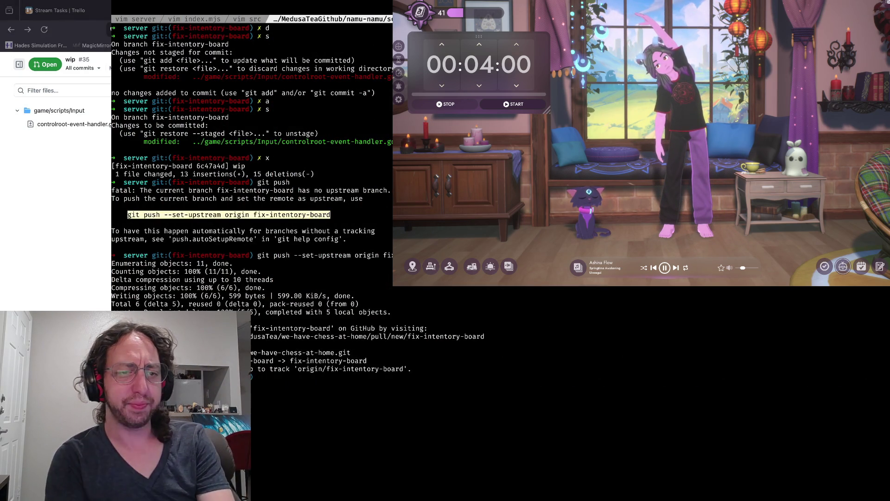
key(super+Tab)
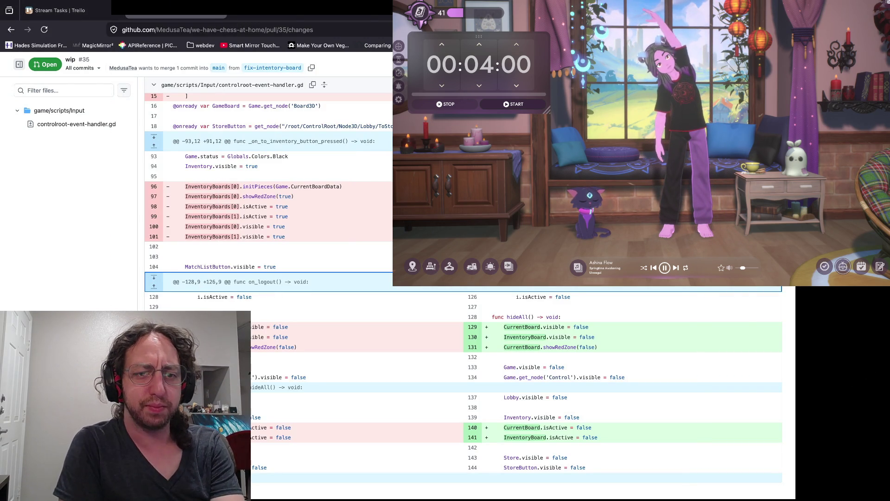
key(super+Tab)
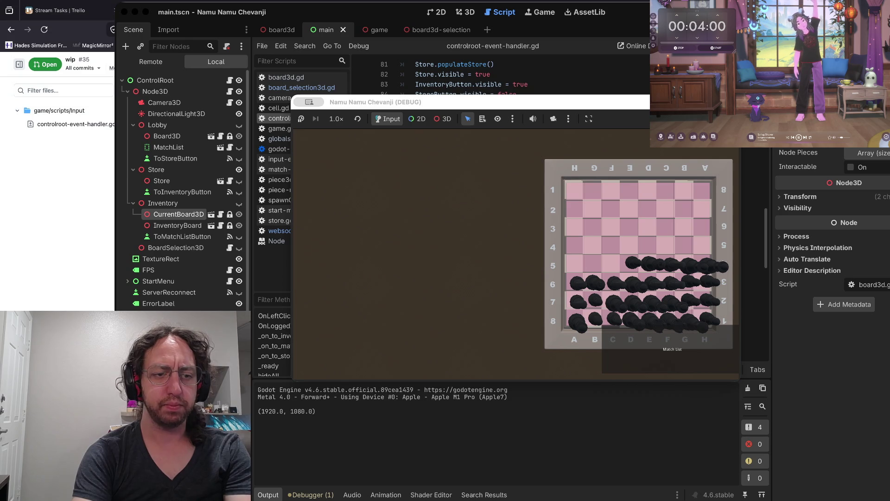
key(super+Tab)
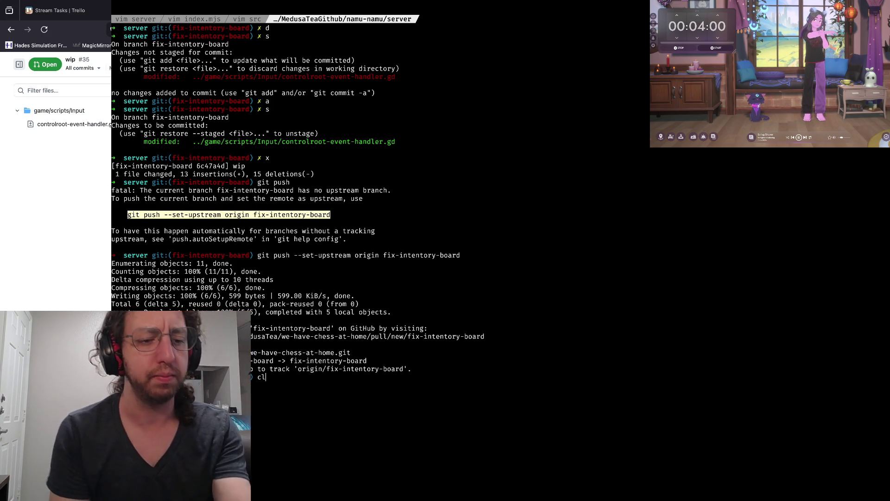
- Clear the terminal and return to the Godot editor with the running game
key(Return)
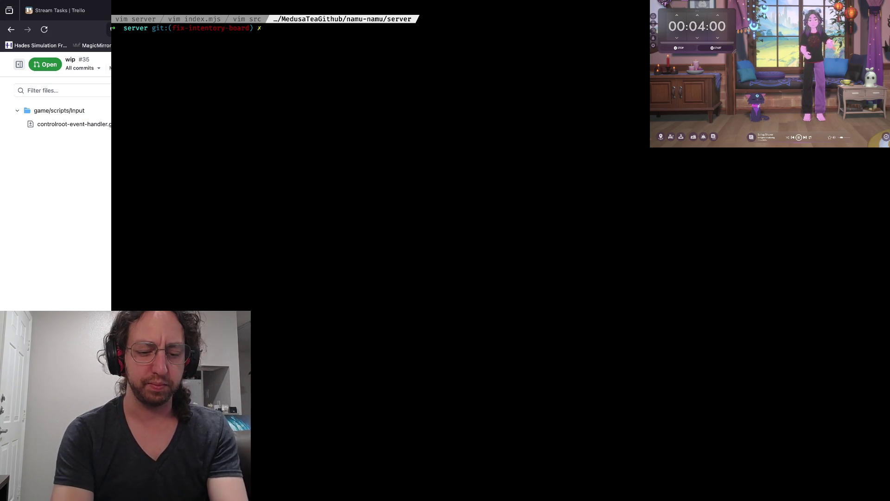
key(super+Tab)
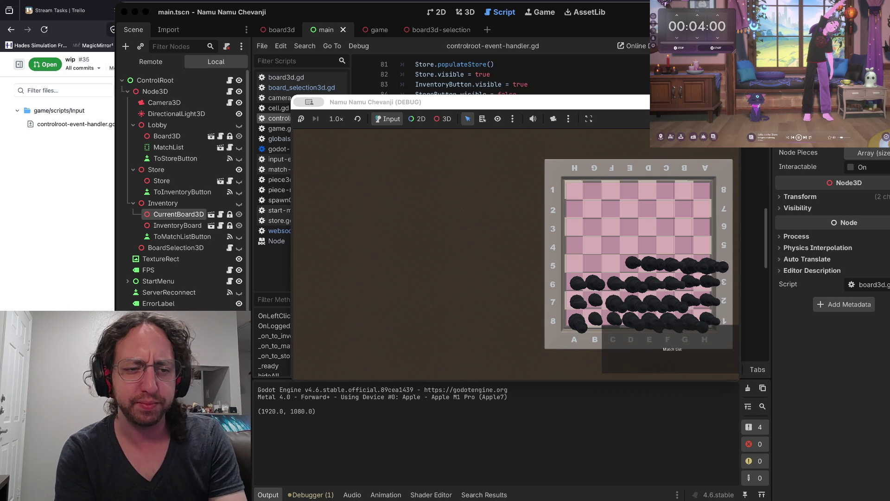
key(ctrl+Right)
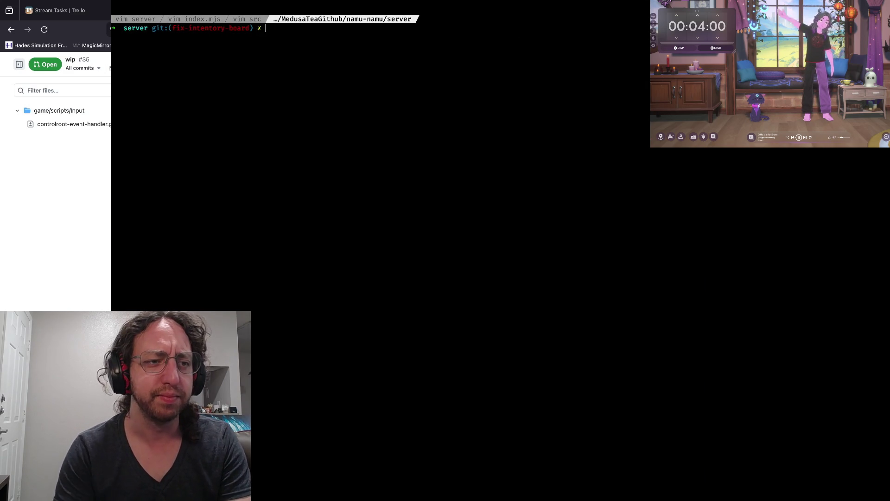
key(ctrl+Left)
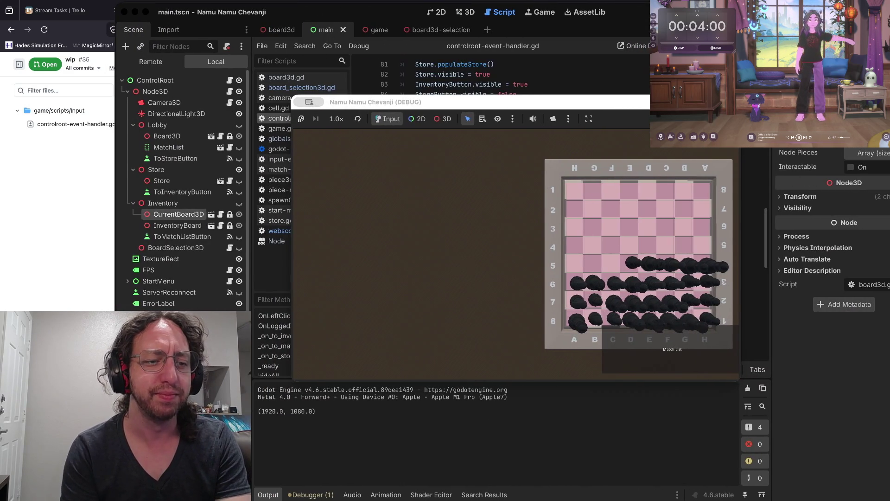
key(ctrl+Right)
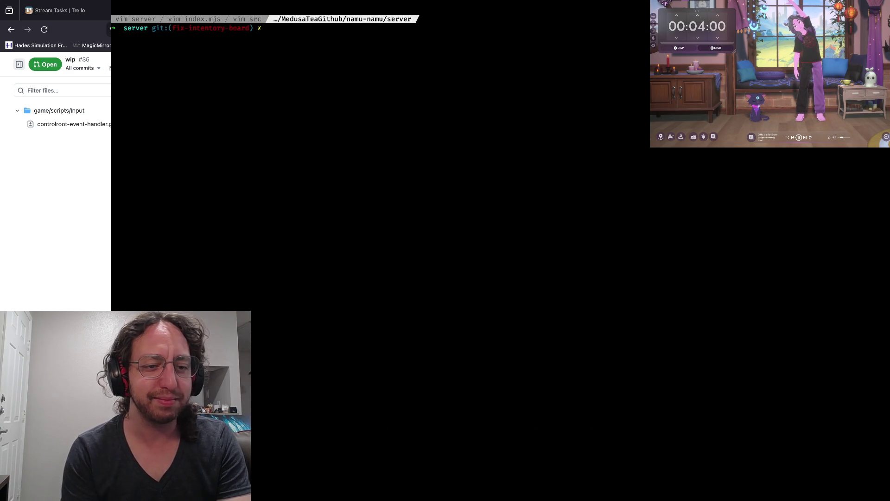
key(ctrl+Left)
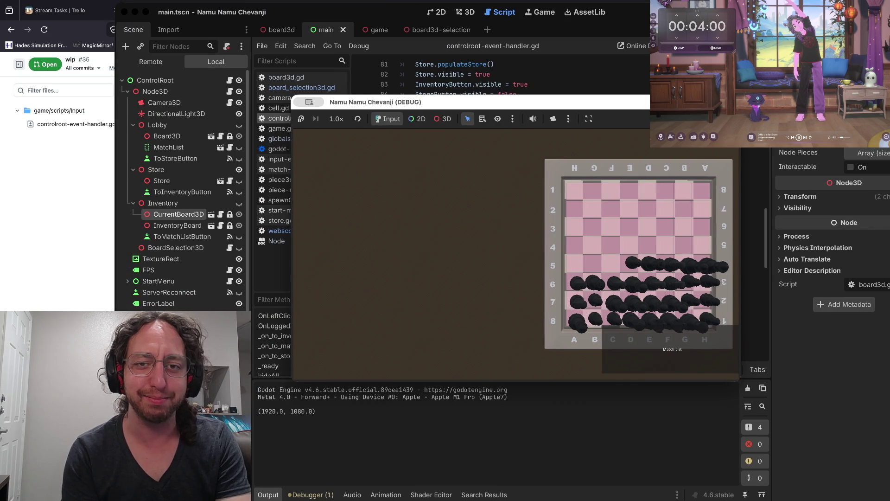
- Stop the running game and launch a fresh debug run
key(super+period)
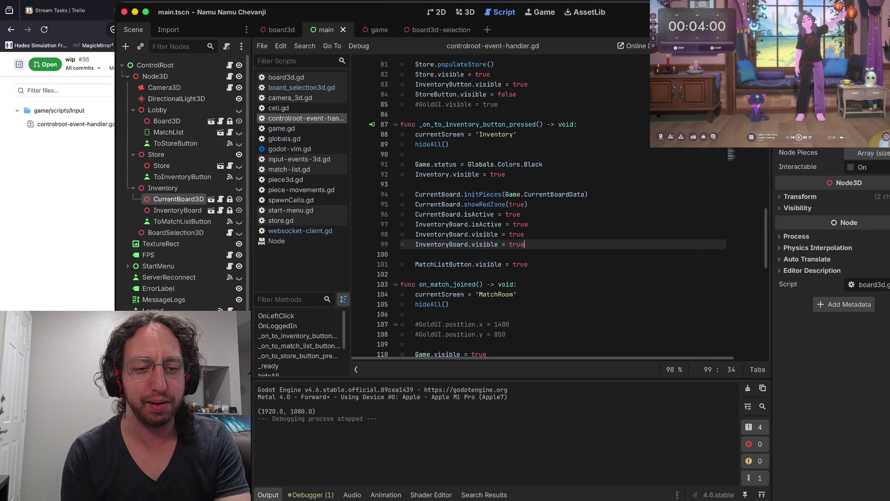
click(500, 224)
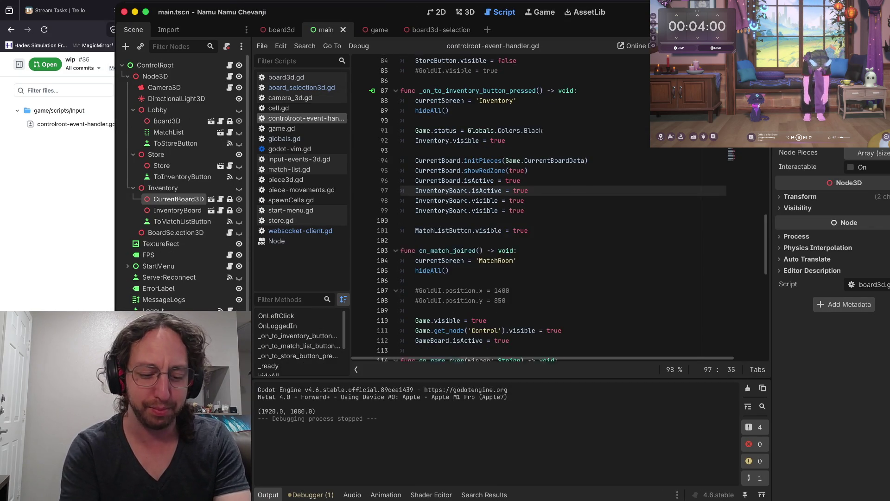
scroll(547, 209, down, 2)
key(super+b)
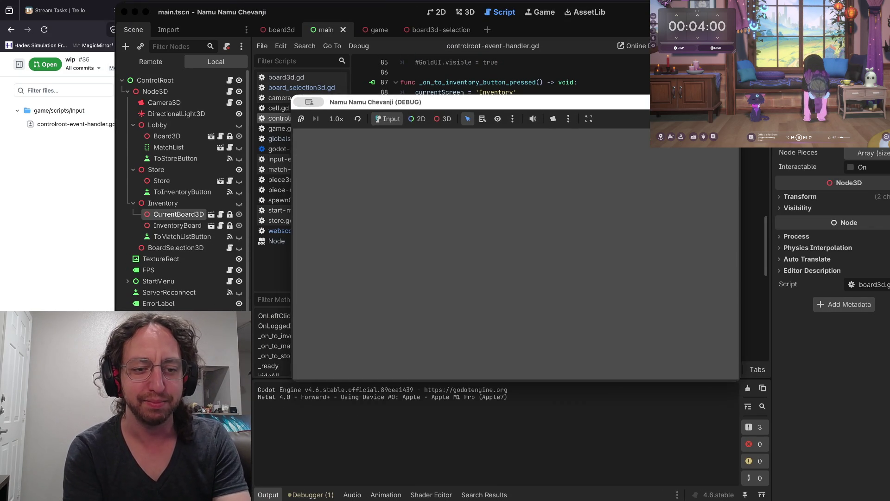
- Log in with a username, then go through the middle board and Store to the Inventory screen
click(520, 267)
text(b)
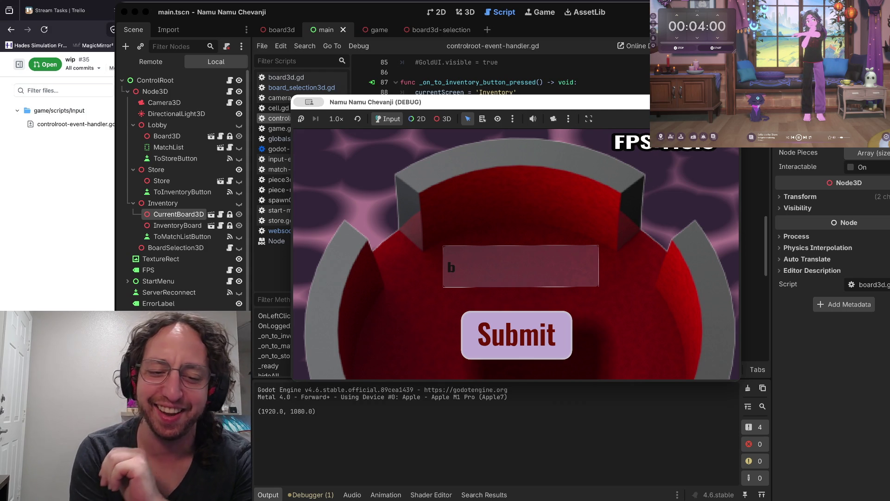
key(Return)
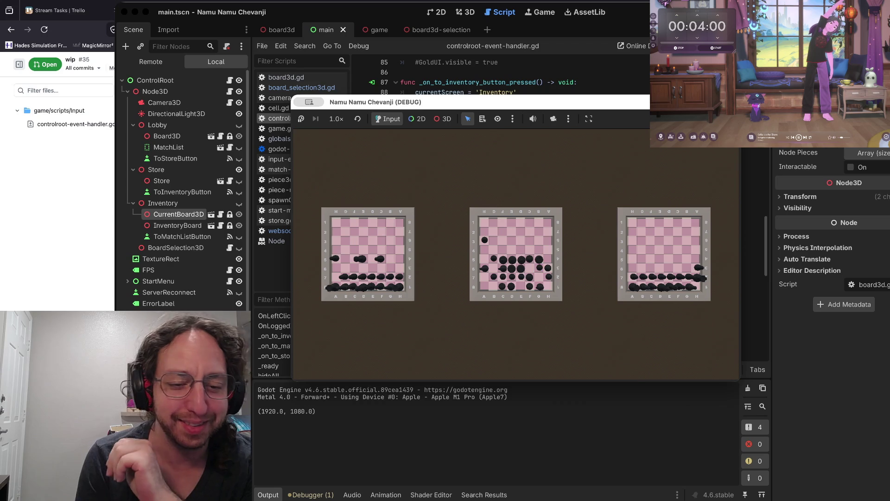
click(529, 277)
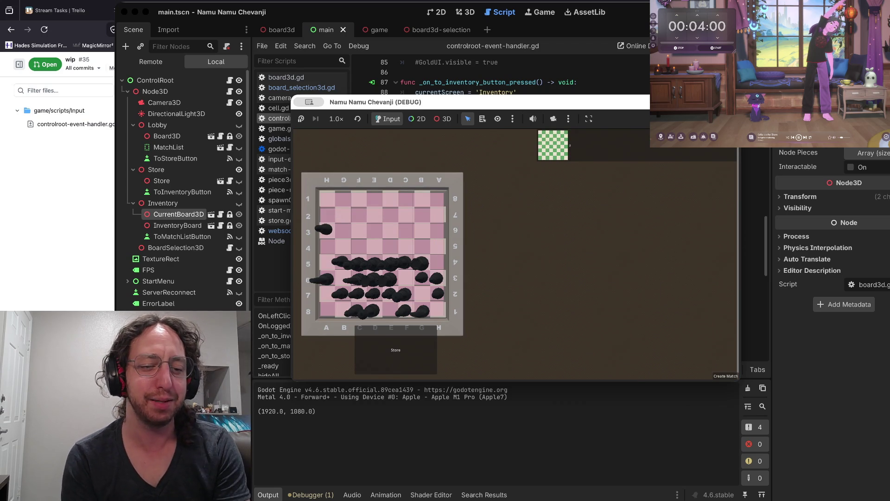
click(395, 350)
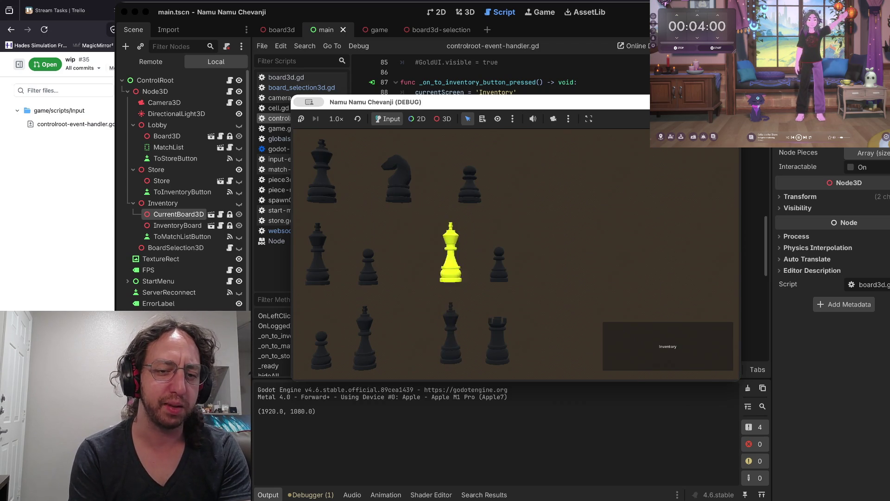
click(668, 347)
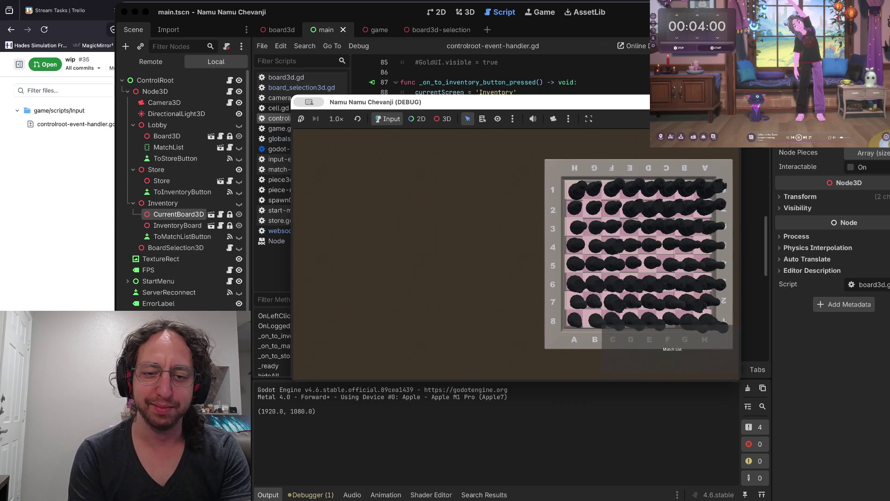